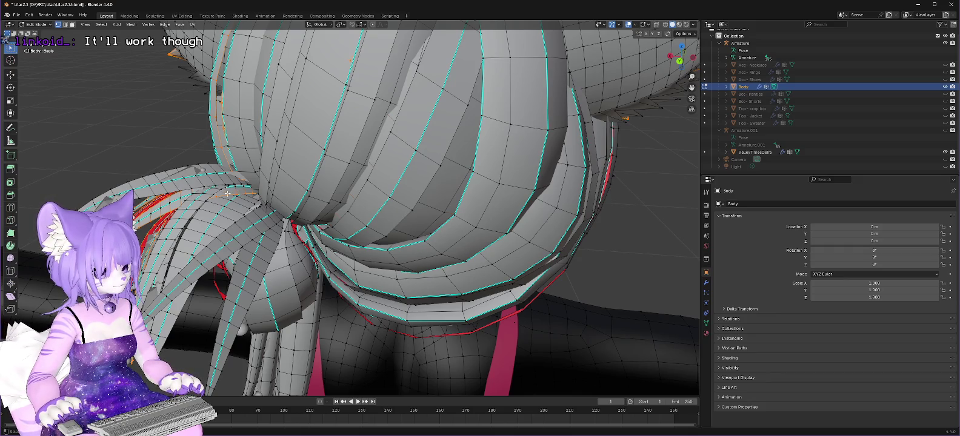
# Deselect a hair strand's middle faces, its left edge loop and the neighbouring hair strips
pyautogui.click(227, 193)
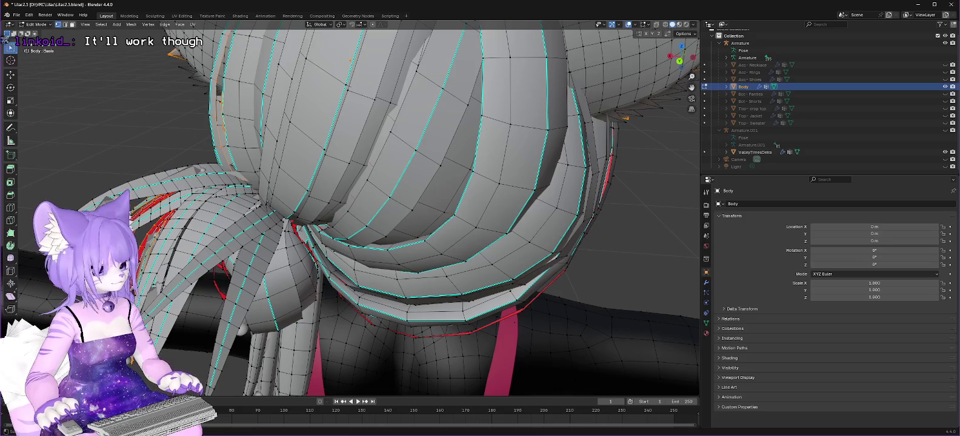
pyautogui.moveTo(185, 227); pyautogui.dragTo(219, 160)
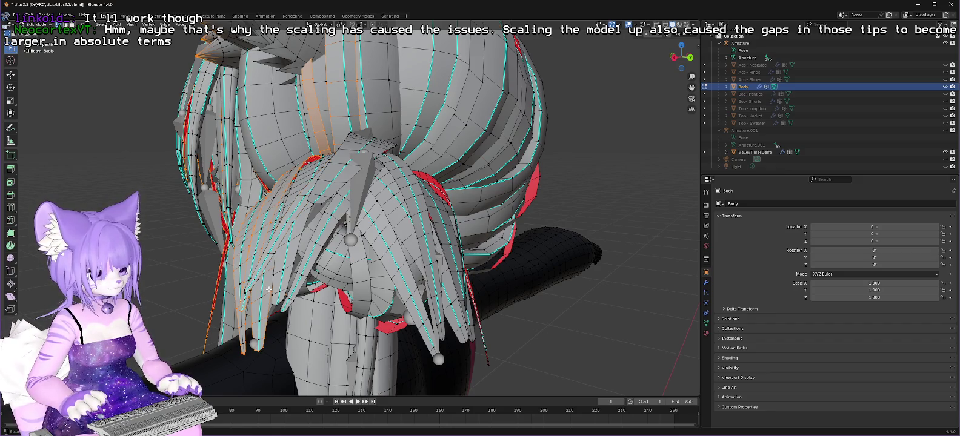
pyautogui.keyDown('alt'); pyautogui.click(245, 298); pyautogui.keyUp('alt')
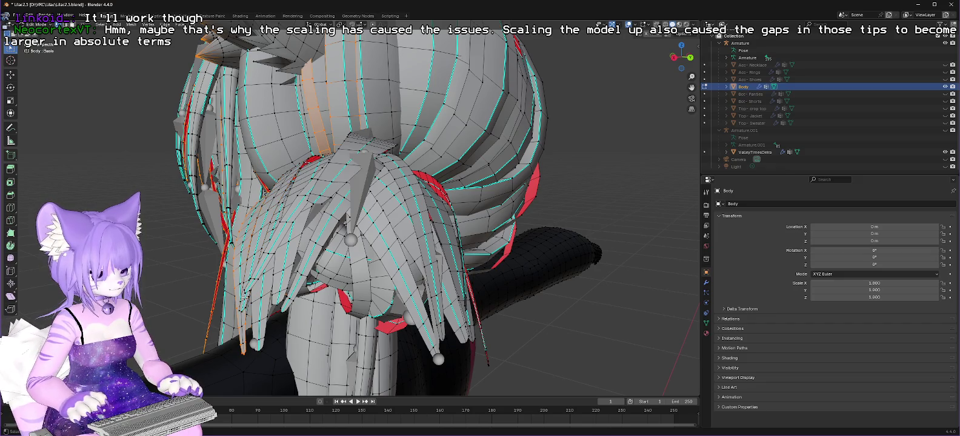
pyautogui.keyDown('alt'); pyautogui.keyDown('shift'); pyautogui.click(249, 232); pyautogui.keyUp('shift'); pyautogui.keyUp('alt')
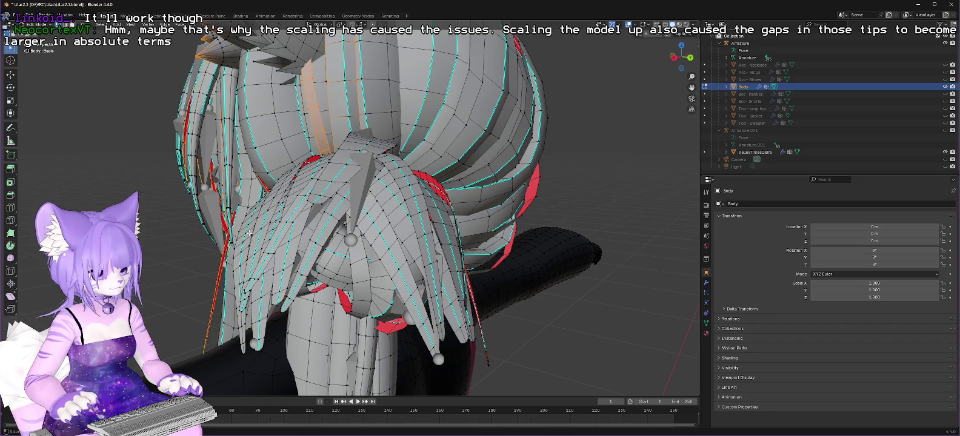
pyautogui.keyDown('alt'); pyautogui.keyDown('shift'); pyautogui.click(319, 125); pyautogui.keyUp('shift'); pyautogui.keyUp('alt')
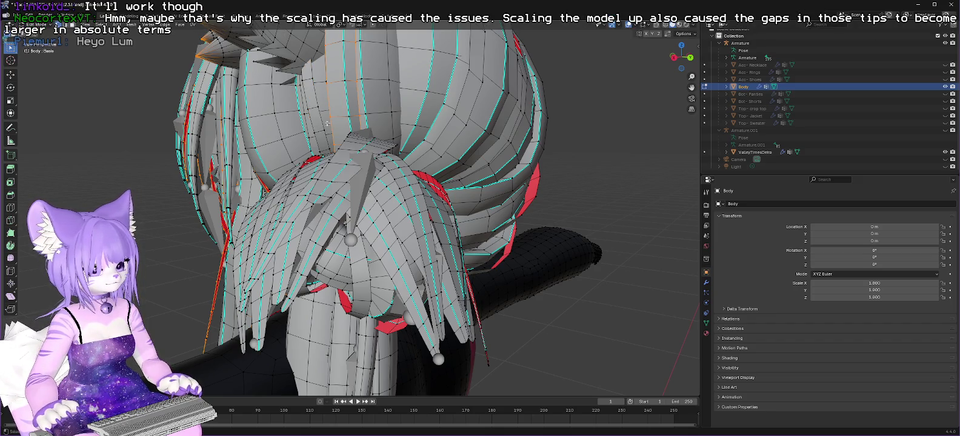
pyautogui.keyDown('alt'); pyautogui.keyDown('shift'); pyautogui.click(336, 116); pyautogui.keyUp('shift'); pyautogui.keyUp('alt')
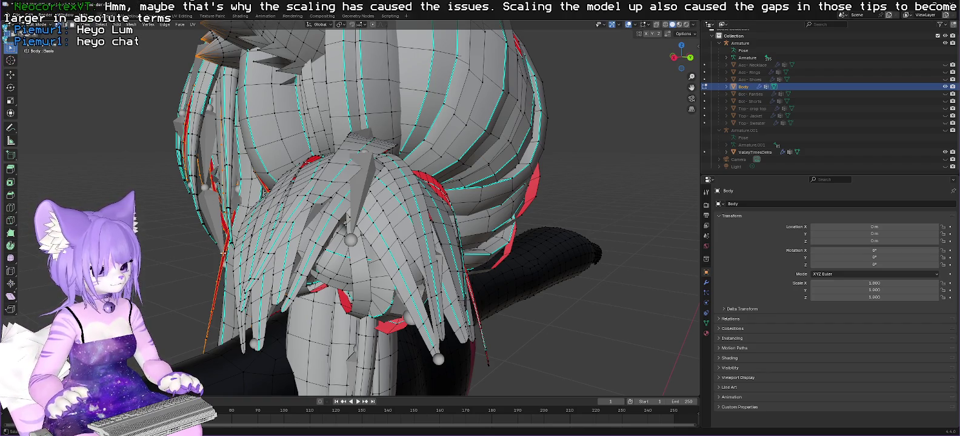
pyautogui.moveTo(225, 253)
pyautogui.mouseDown()
pyautogui.moveTo(284, 261)
pyautogui.moveTo(456, 241)
pyautogui.mouseUp()
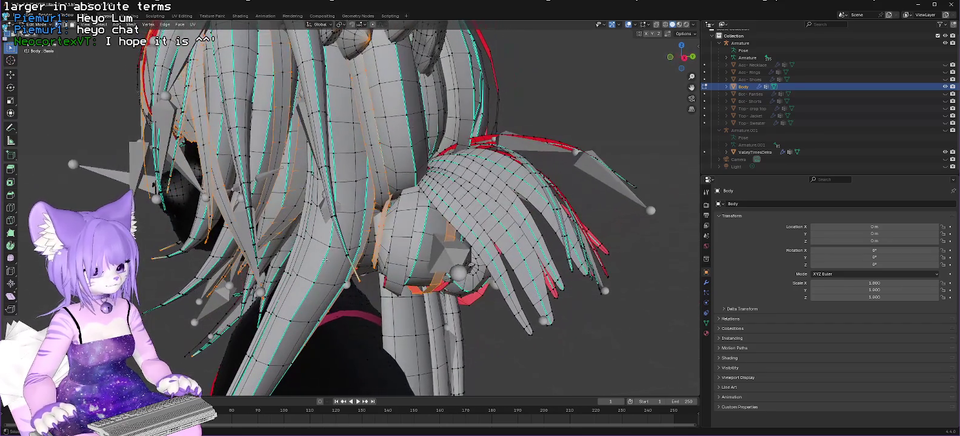
# Deselect the lower, right-side and upper-right hair strips plus a central strand loop, cancelling a stray knife cut
pyautogui.keyDown('shift'); pyautogui.click(453, 237); pyautogui.keyUp('shift')
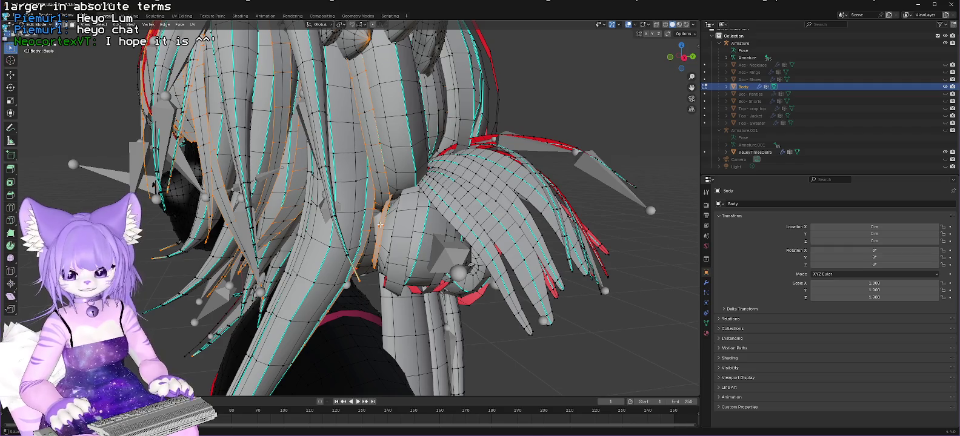
pyautogui.keyDown('shift'); pyautogui.click(380, 225); pyautogui.keyUp('shift')
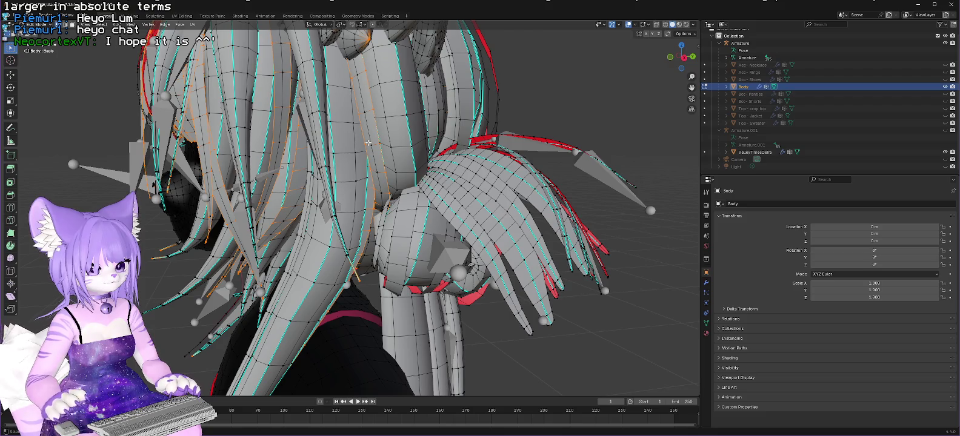
pyautogui.keyDown('shift'); pyautogui.click(368, 142); pyautogui.keyUp('shift')
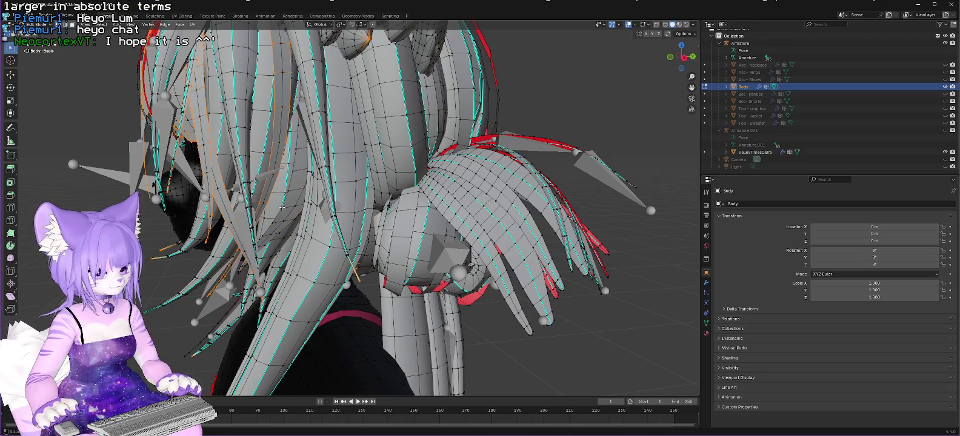
pyautogui.keyDown('alt'); pyautogui.keyDown('shift'); pyautogui.click(273, 143); pyautogui.keyUp('shift'); pyautogui.keyUp('alt')
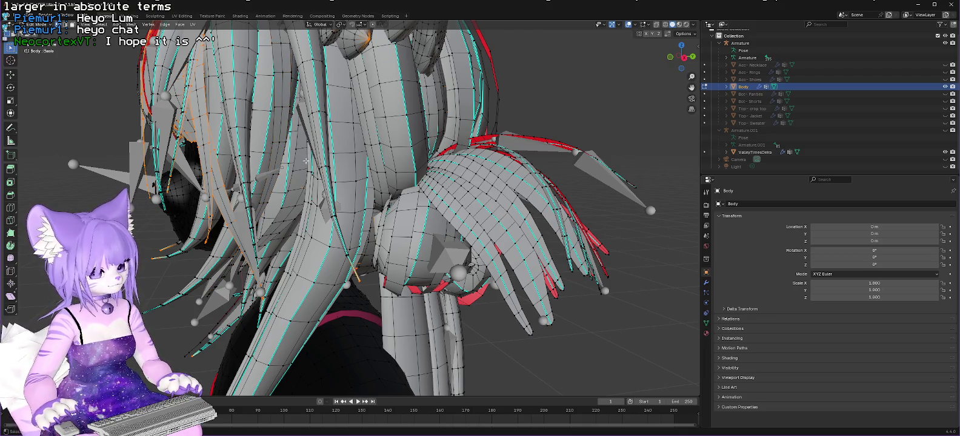
pyautogui.moveTo(335, 193); pyautogui.dragTo(371, 206)
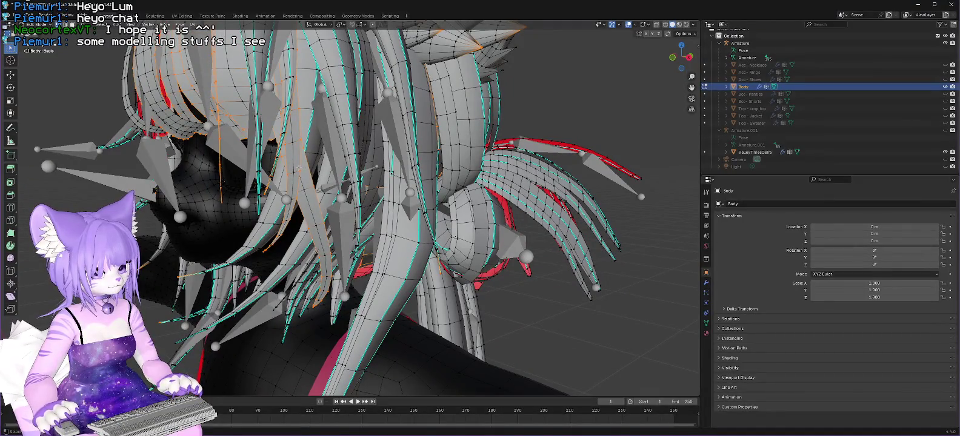
pyautogui.press('k')
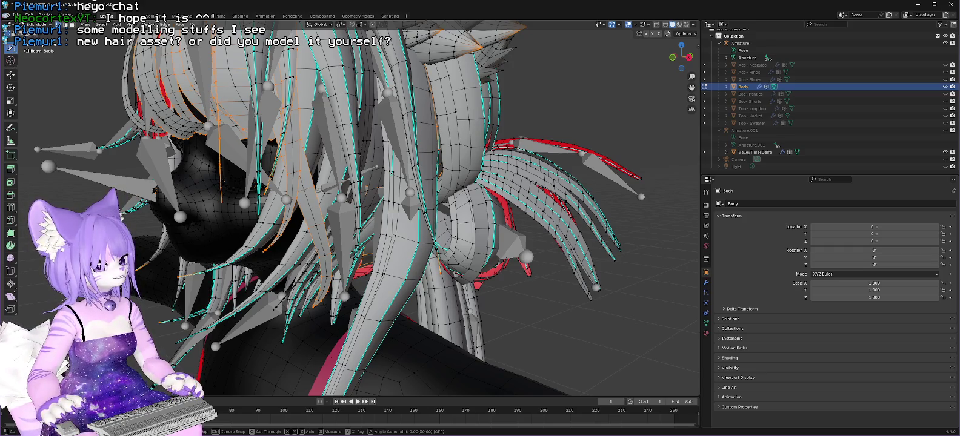
pyautogui.press('Escape')
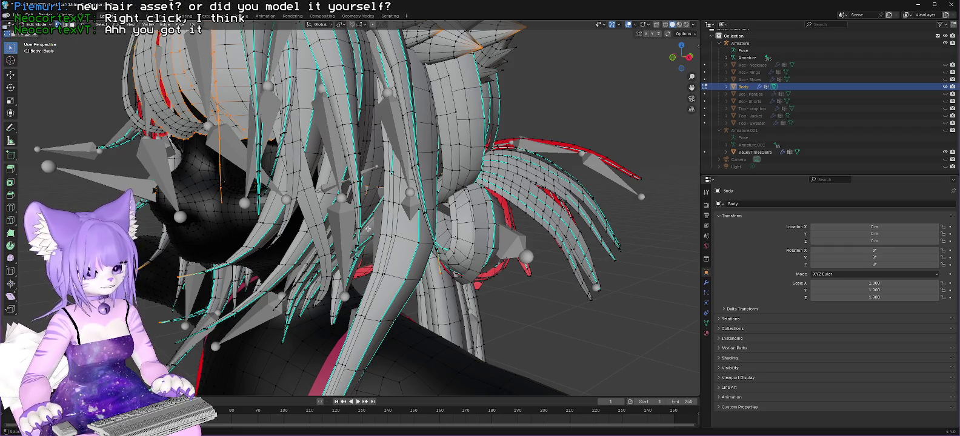
# Deselect the edge loops running down the fringe strands in front of the face
pyautogui.moveTo(369, 255)
pyautogui.mouseDown()
pyautogui.moveTo(365, 211)
pyautogui.moveTo(386, 241)
pyautogui.mouseUp()
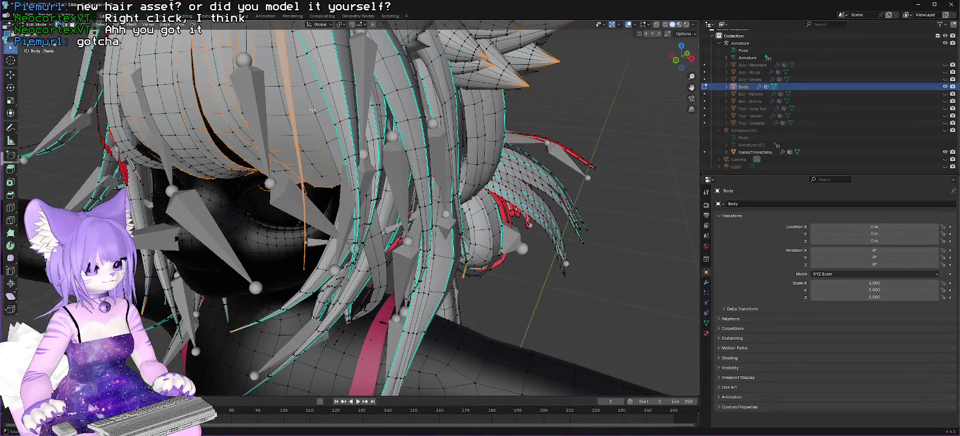
pyautogui.keyDown('alt'); pyautogui.keyDown('shift'); pyautogui.click(288, 80); pyautogui.keyUp('shift'); pyautogui.keyUp('alt')
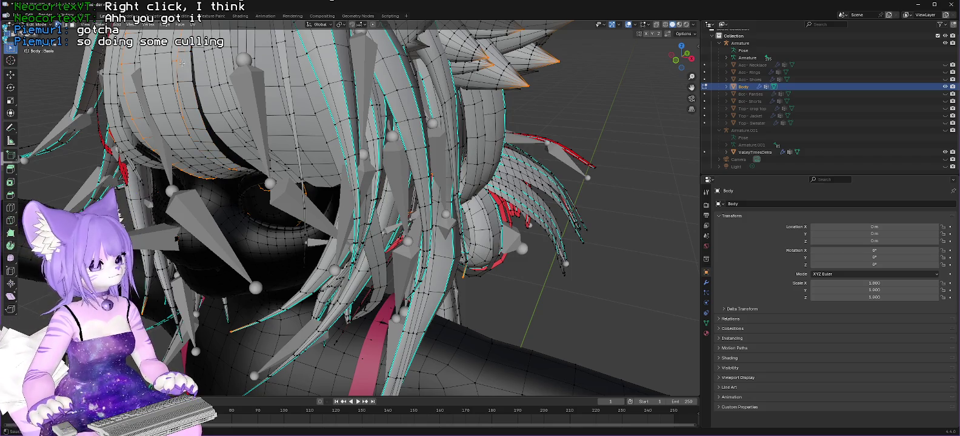
pyautogui.keyDown('alt'); pyautogui.keyDown('shift'); pyautogui.click(173, 60); pyautogui.keyUp('shift'); pyautogui.keyUp('alt')
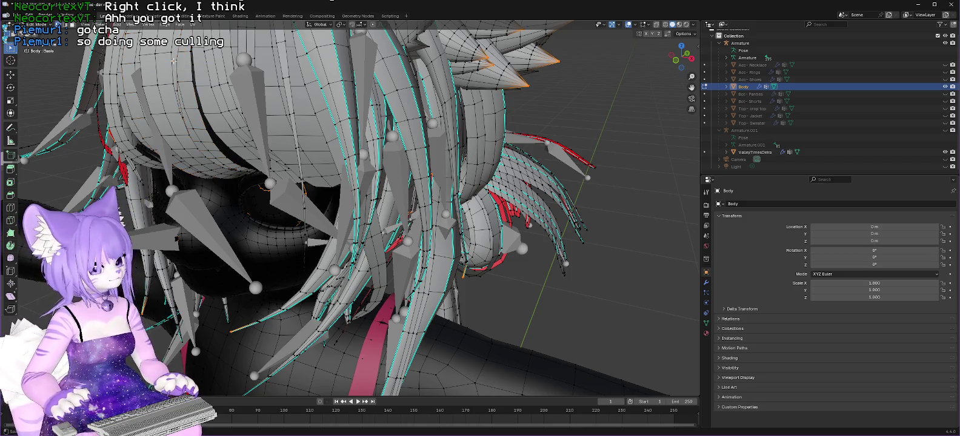
pyautogui.moveTo(310, 65); pyautogui.dragTo(222, 106)
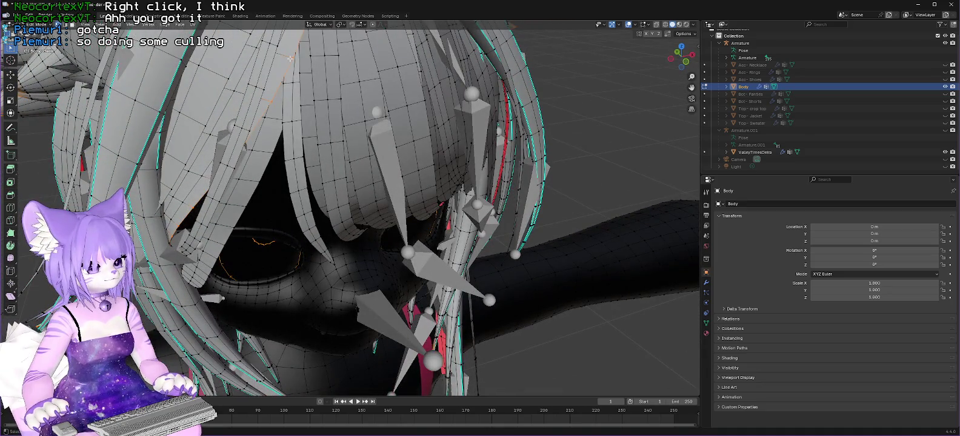
# Deselect the edges along the top of the left eye and the loop around it
pyautogui.moveTo(287, 59); pyautogui.dragTo(185, 174)
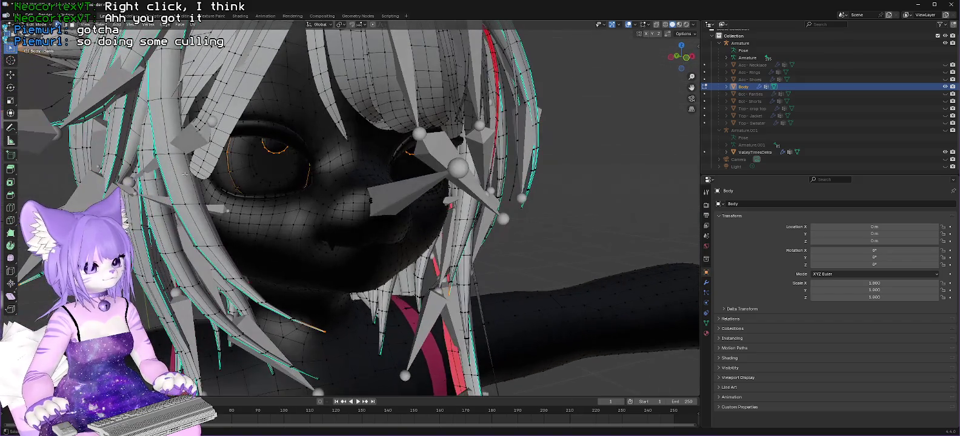
pyautogui.keyDown('shift'); pyautogui.click(268, 148); pyautogui.keyUp('shift')
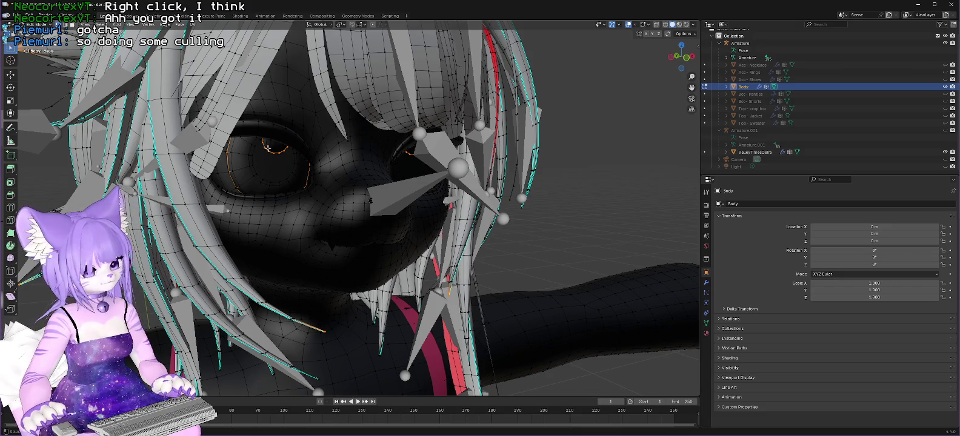
pyautogui.keyDown('shift'); pyautogui.click(267, 148); pyautogui.keyUp('shift')
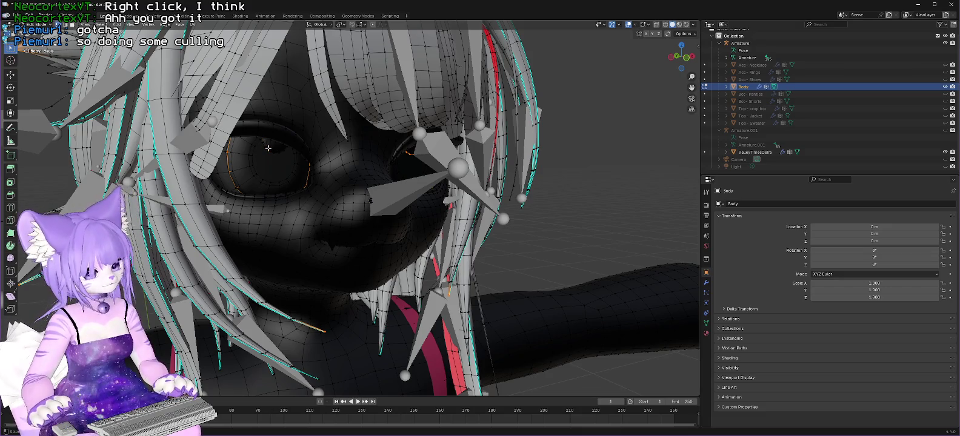
pyautogui.keyDown('alt'); pyautogui.keyDown('shift'); pyautogui.click(228, 151); pyautogui.keyUp('shift'); pyautogui.keyUp('alt')
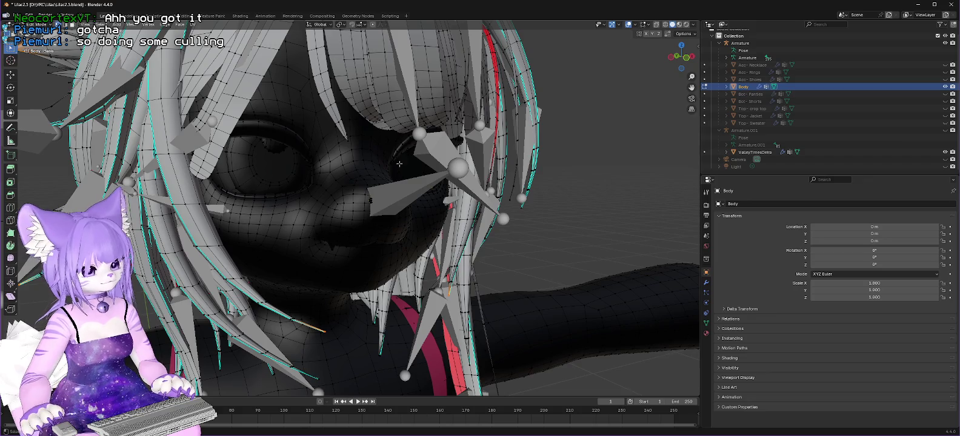
pyautogui.scroll(5, 408, 154)
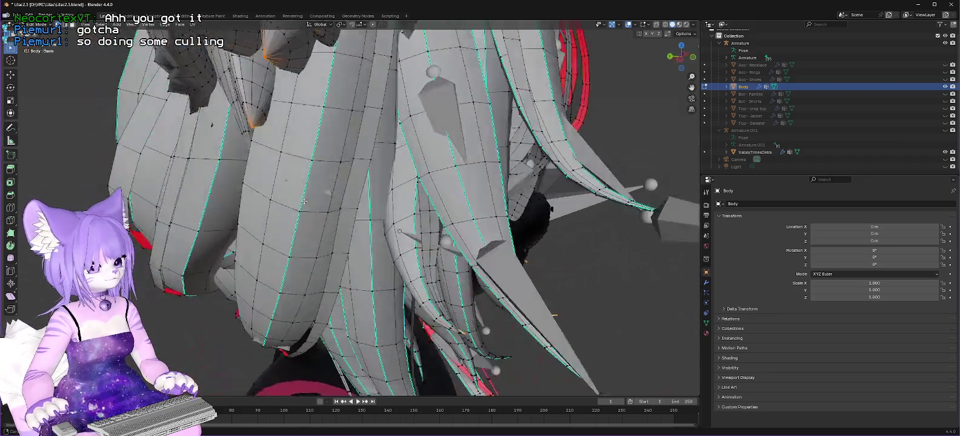
pyautogui.moveTo(304, 202)
pyautogui.mouseDown()
pyautogui.moveTo(403, 168)
pyautogui.moveTo(509, 240)
pyautogui.moveTo(534, 206)
pyautogui.moveTo(461, 177)
pyautogui.mouseUp()
pyautogui.scroll(-5, 509, 240)
pyautogui.moveTo(192, 227); pyautogui.dragTo(302, 288)
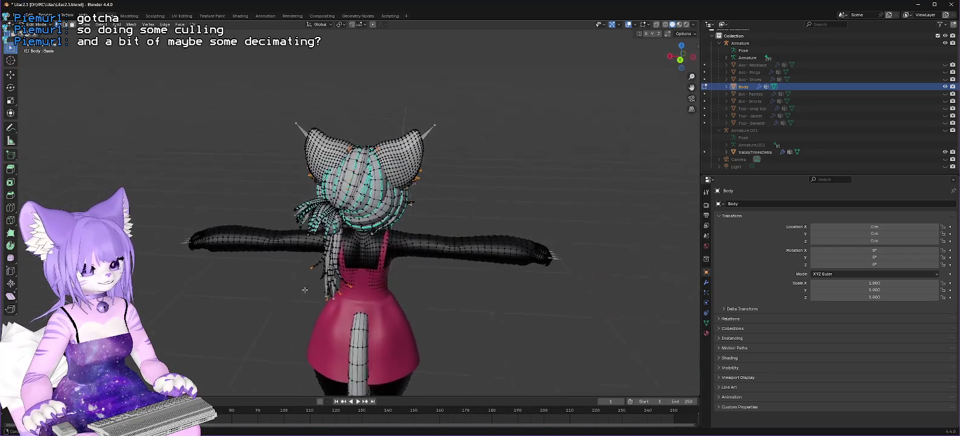
# Switch the viewport to Wireframe shading and view the hair and head from the front
pyautogui.scroll(6, 523, 161)
pyautogui.scroll(-7, 524, 161)
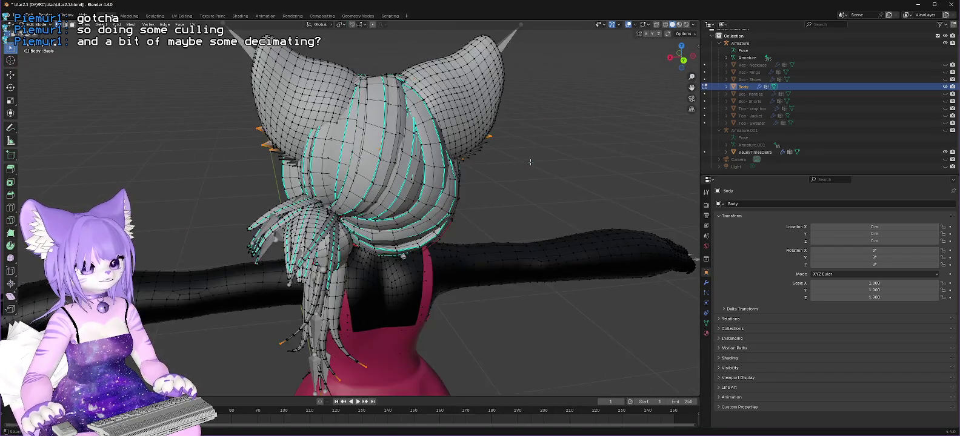
pyautogui.click(666, 25)
pyautogui.scroll(3, 464, 179)
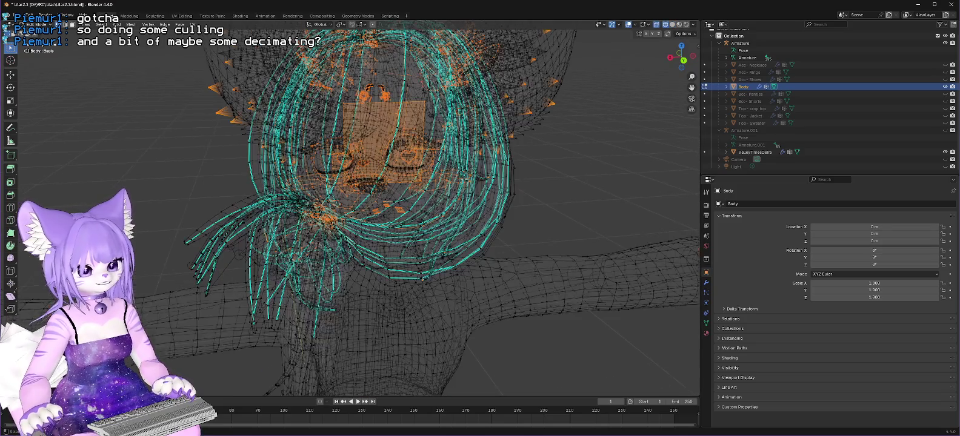
pyautogui.moveTo(525, 169)
pyautogui.mouseDown()
pyautogui.moveTo(656, 169)
pyautogui.moveTo(642, 138)
pyautogui.moveTo(619, 149)
pyautogui.mouseUp()
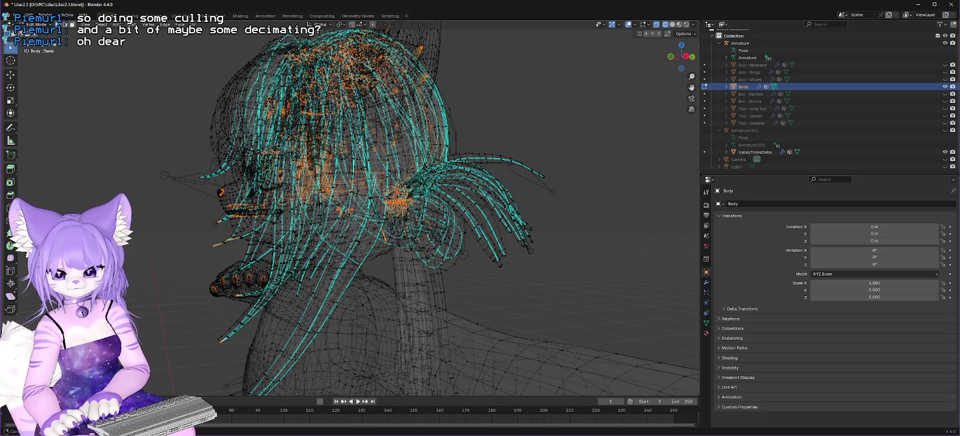
pyautogui.moveTo(367, 134); pyautogui.dragTo(362, 57)
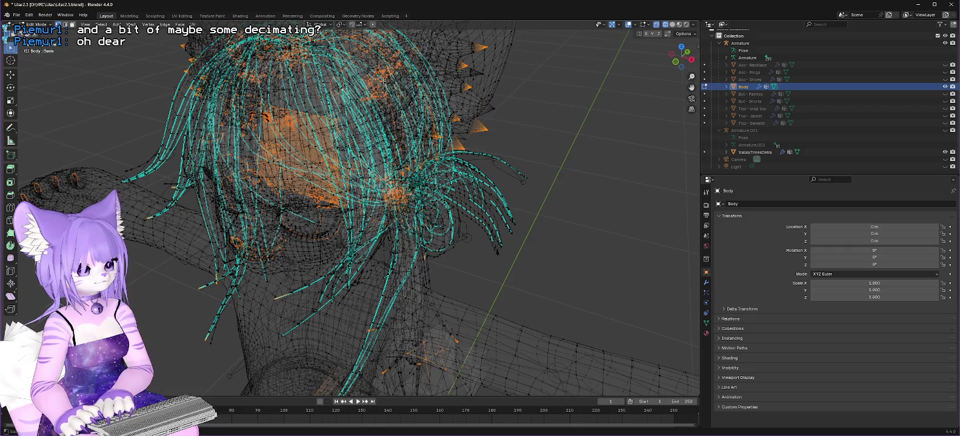
pyautogui.moveTo(383, 80)
pyautogui.mouseDown()
pyautogui.moveTo(484, 178)
pyautogui.moveTo(288, 155)
pyautogui.mouseUp()
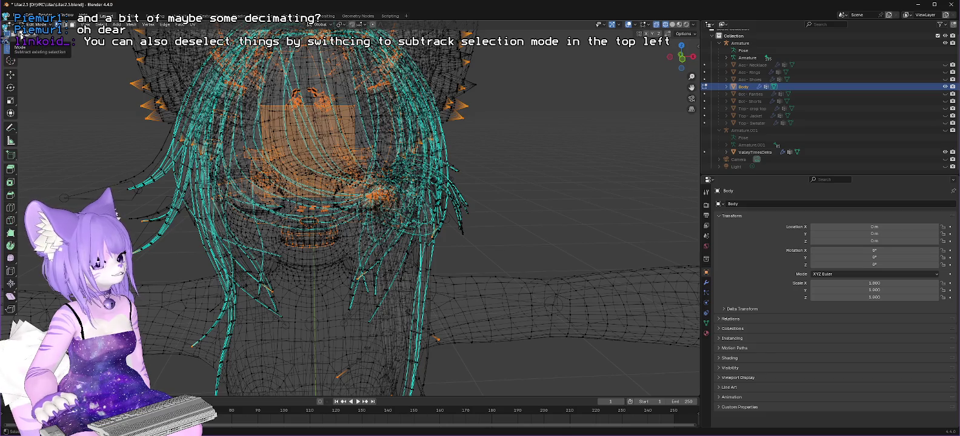
# Set selection to subtract mode and box-deselect the face vertices down to the lips
pyautogui.click(20, 35)
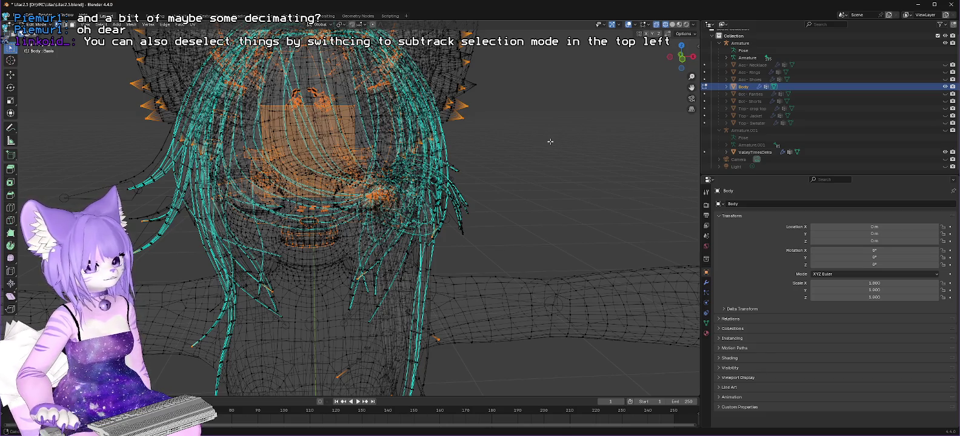
pyautogui.moveTo(550, 141)
pyautogui.mouseDown()
pyautogui.moveTo(538, 145)
pyautogui.moveTo(555, 162)
pyautogui.mouseUp()
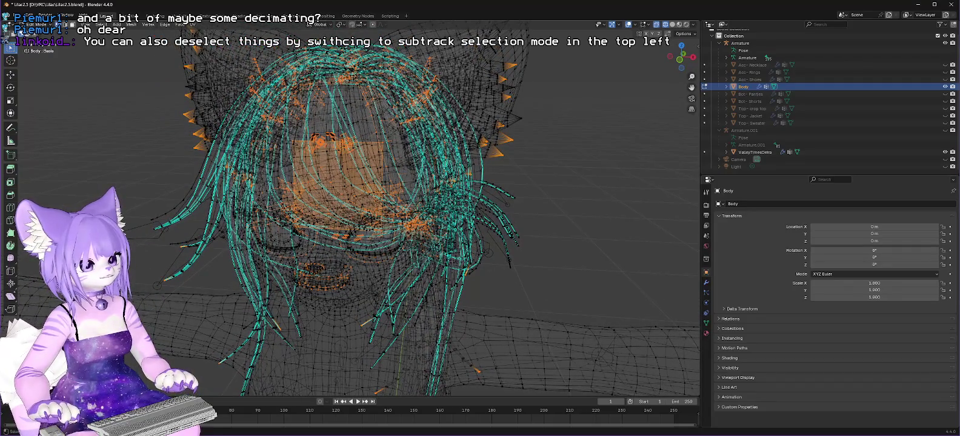
pyautogui.moveTo(242, 47); pyautogui.dragTo(445, 133)
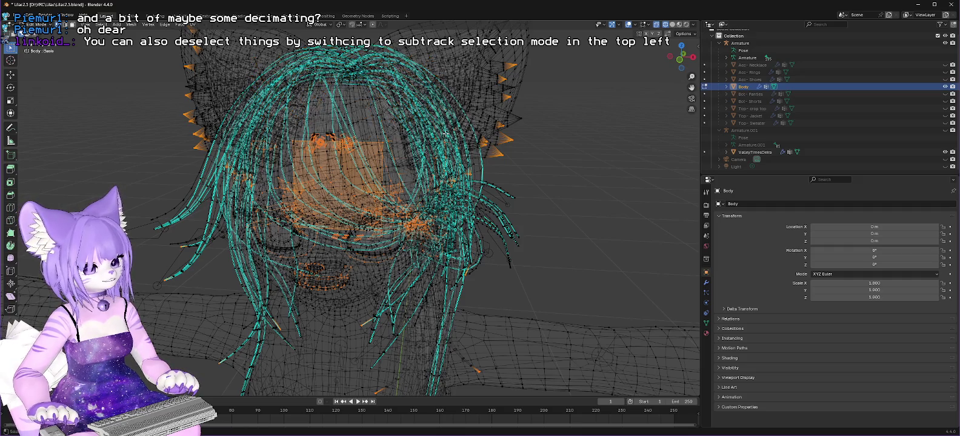
pyautogui.moveTo(249, 129)
pyautogui.mouseDown()
pyautogui.moveTo(306, 161)
pyautogui.moveTo(422, 161)
pyautogui.moveTo(394, 136)
pyautogui.moveTo(408, 130)
pyautogui.moveTo(391, 133)
pyautogui.moveTo(288, 235)
pyautogui.mouseUp()
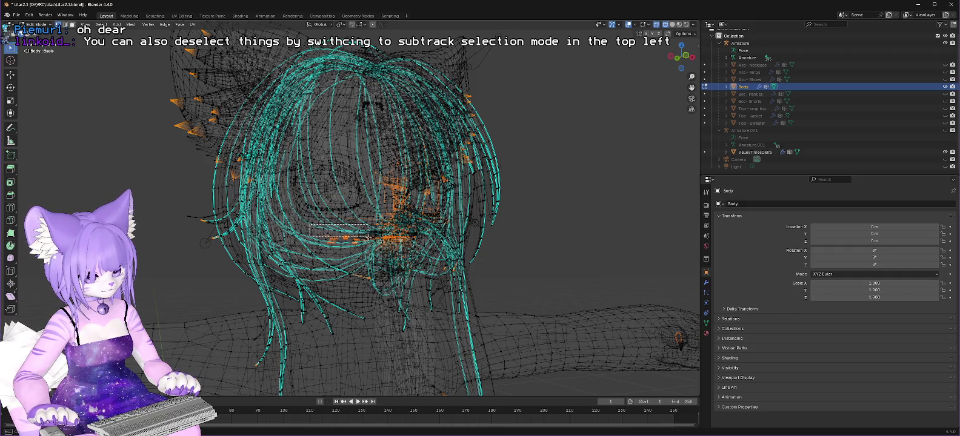
pyautogui.moveTo(368, 237); pyautogui.dragTo(370, 243)
pyautogui.moveTo(445, 280)
pyautogui.mouseDown()
pyautogui.moveTo(455, 313)
pyautogui.moveTo(323, 278)
pyautogui.mouseUp()
pyautogui.moveTo(276, 238); pyautogui.dragTo(357, 285)
# Box-deselect the face centre and the leftover face vertices caught among the hair strands
pyautogui.moveTo(320, 175)
pyautogui.mouseDown()
pyautogui.moveTo(405, 216)
pyautogui.moveTo(399, 247)
pyautogui.mouseUp()
pyautogui.scroll(8, 487, 260)
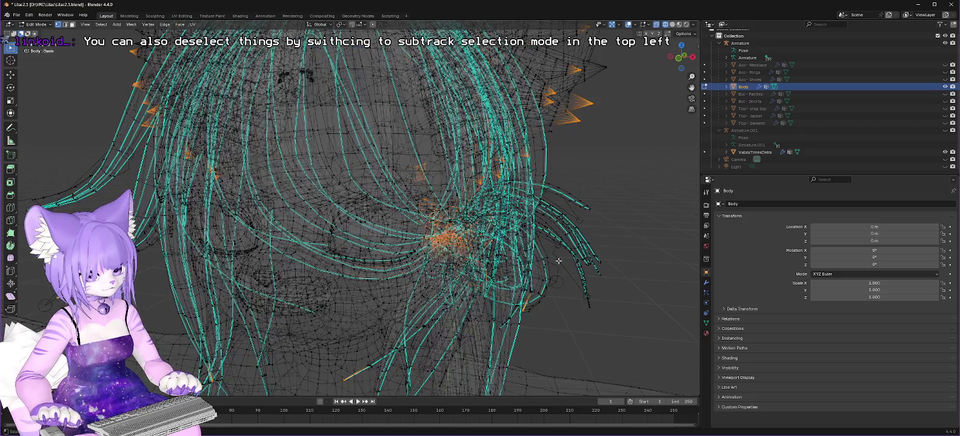
pyautogui.scroll(6, 543, 247)
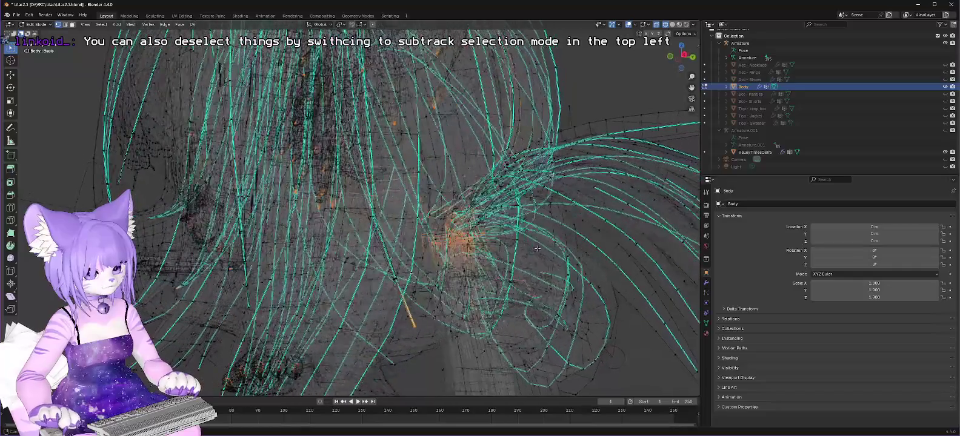
pyautogui.moveTo(541, 248); pyautogui.dragTo(521, 265)
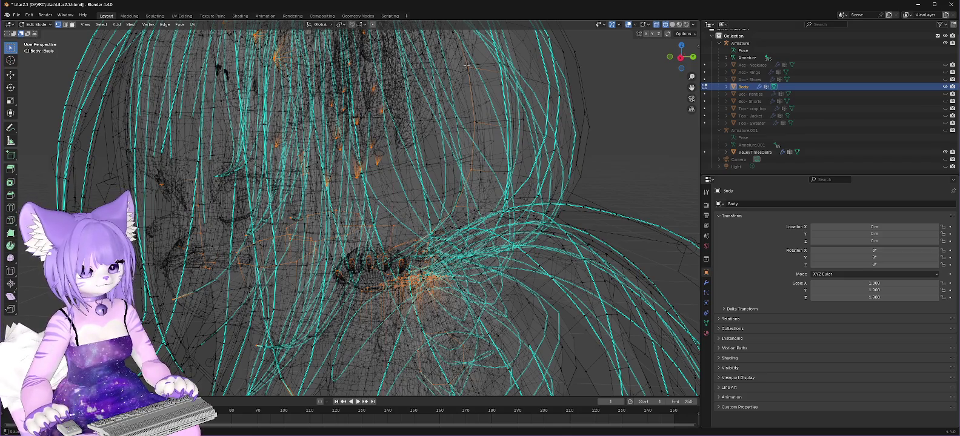
pyautogui.moveTo(483, 101); pyautogui.dragTo(505, 105)
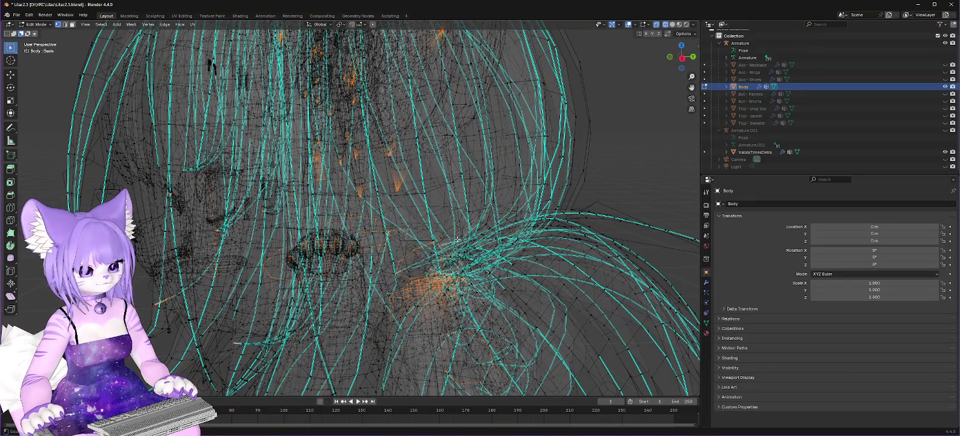
pyautogui.moveTo(457, 240)
pyautogui.mouseDown()
pyautogui.moveTo(488, 231)
pyautogui.moveTo(479, 232)
pyautogui.mouseUp()
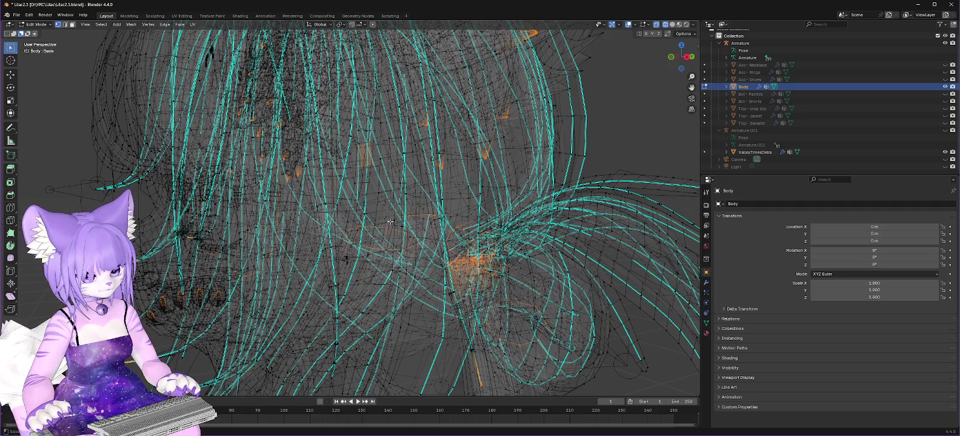
pyautogui.moveTo(391, 222)
pyautogui.mouseDown()
pyautogui.moveTo(424, 204)
pyautogui.moveTo(383, 216)
pyautogui.moveTo(341, 181)
pyautogui.mouseUp()
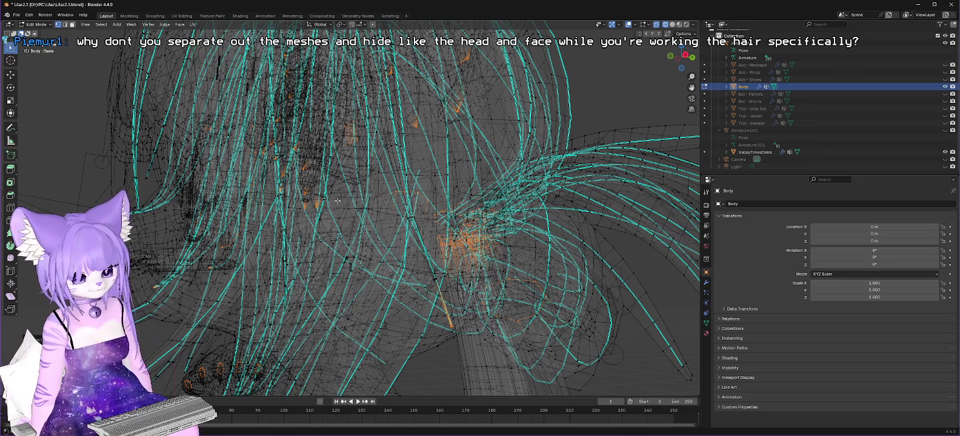
pyautogui.moveTo(395, 264); pyautogui.dragTo(409, 235)
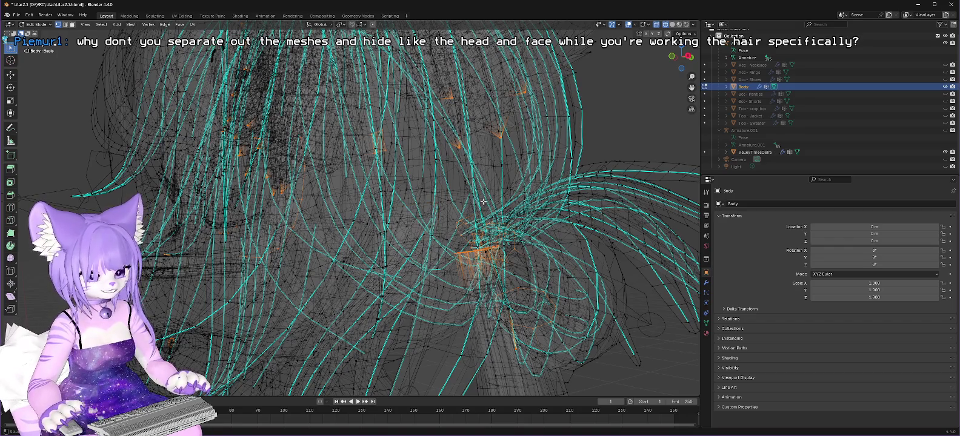
pyautogui.moveTo(484, 202)
pyautogui.mouseDown()
pyautogui.moveTo(482, 188)
pyautogui.moveTo(453, 199)
pyautogui.moveTo(464, 197)
pyautogui.mouseUp()
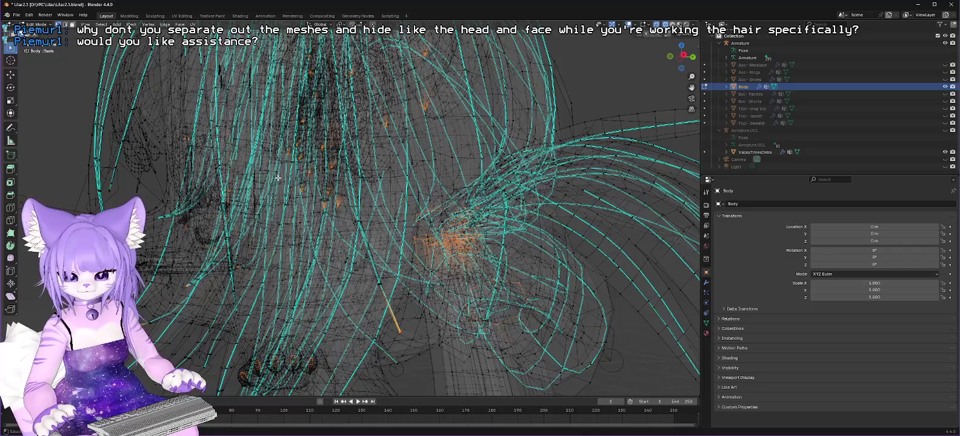
pyautogui.moveTo(403, 188)
pyautogui.mouseDown()
pyautogui.moveTo(554, 291)
pyautogui.moveTo(573, 327)
pyautogui.mouseUp()
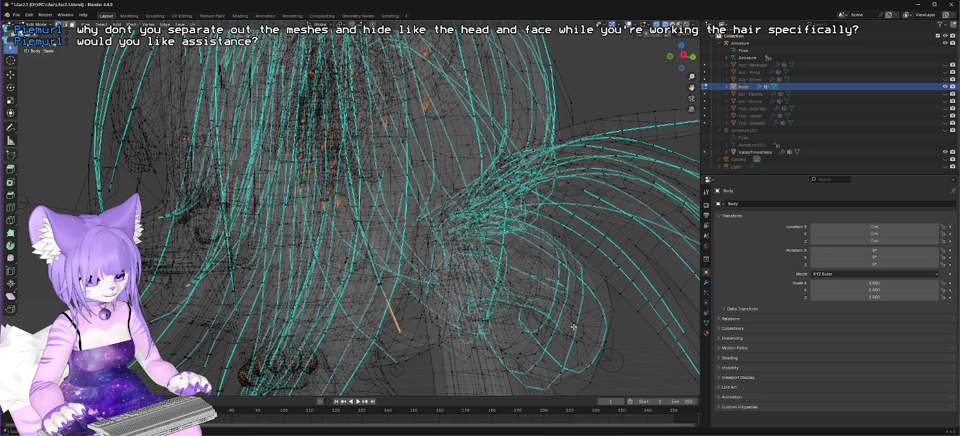
pyautogui.moveTo(337, 222); pyautogui.dragTo(393, 226)
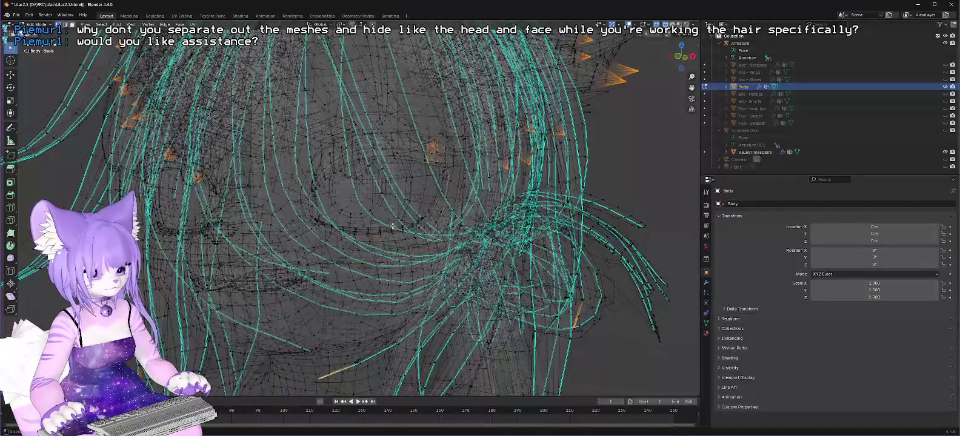
pyautogui.moveTo(353, 100)
pyautogui.mouseDown()
pyautogui.moveTo(435, 195)
pyautogui.moveTo(451, 274)
pyautogui.mouseUp()
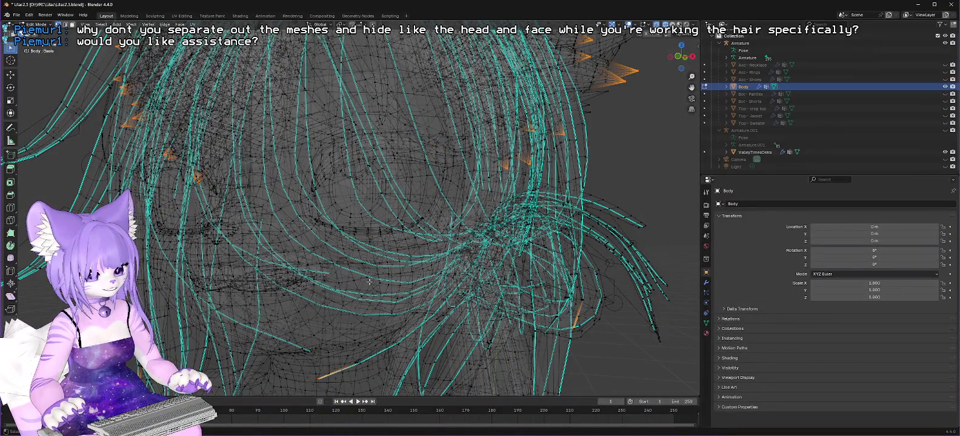
# Box-deselect the lower back loop, skirt, legs and feet, leaving only the hair selected
pyautogui.scroll(-5, 317, 291)
pyautogui.scroll(-2, 318, 290)
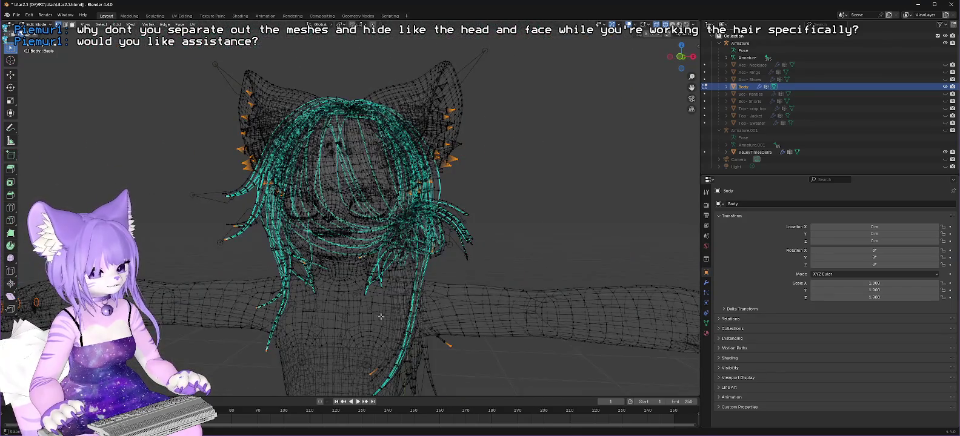
pyautogui.moveTo(519, 280); pyautogui.dragTo(537, 282)
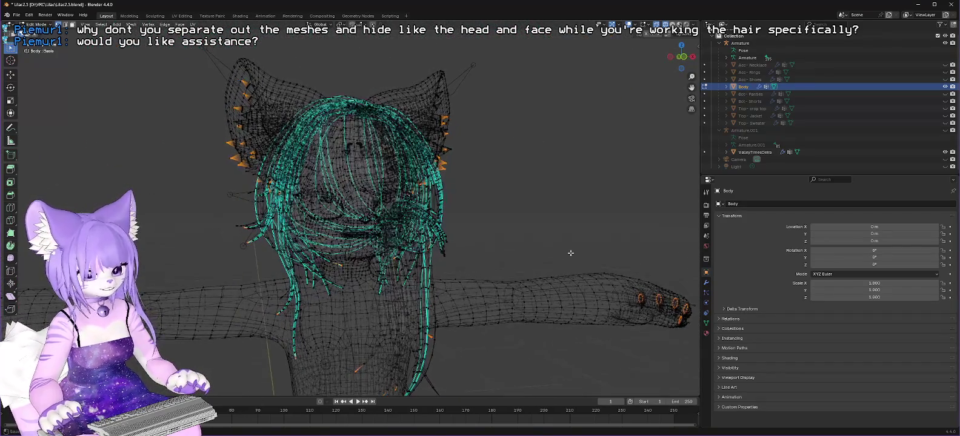
pyautogui.moveTo(604, 253); pyautogui.dragTo(708, 357)
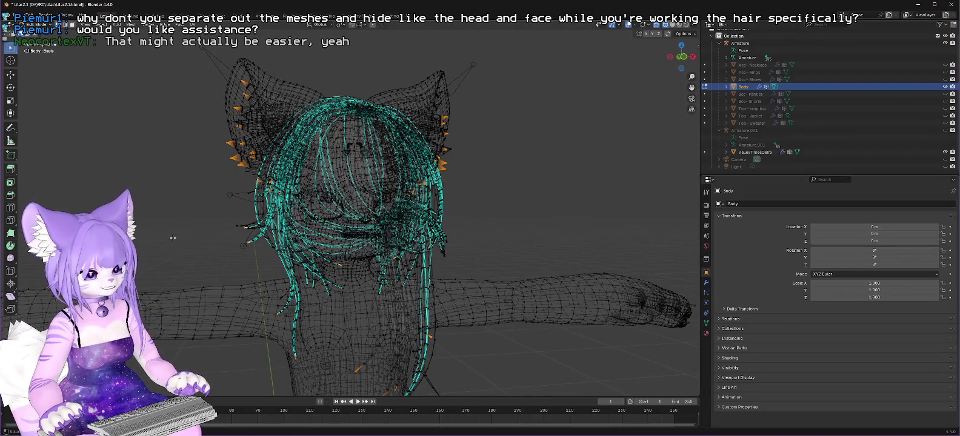
pyautogui.moveTo(212, 297)
pyautogui.mouseDown()
pyautogui.moveTo(191, 230)
pyautogui.moveTo(164, 249)
pyautogui.moveTo(145, 239)
pyautogui.moveTo(246, 315)
pyautogui.moveTo(339, 155)
pyautogui.moveTo(440, 206)
pyautogui.mouseUp()
pyautogui.moveTo(270, 219); pyautogui.dragTo(445, 315)
pyautogui.moveTo(476, 351)
pyautogui.mouseDown()
pyautogui.moveTo(364, 418)
pyautogui.moveTo(309, 428)
pyautogui.mouseUp()
pyautogui.moveTo(183, 168); pyautogui.dragTo(465, 312)
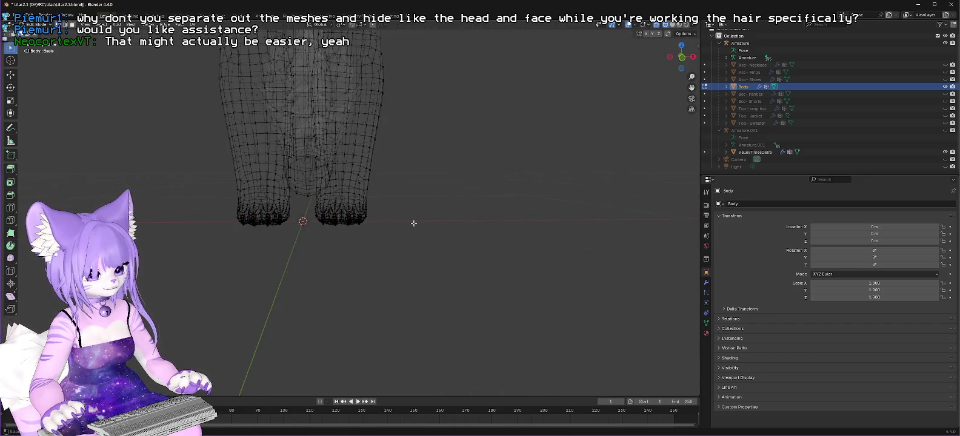
pyautogui.scroll(3, 412, 222)
pyautogui.scroll(-3, 300, 268)
pyautogui.moveTo(300, 268)
pyautogui.mouseDown()
pyautogui.moveTo(322, 189)
pyautogui.moveTo(303, 66)
pyautogui.moveTo(302, 108)
pyautogui.mouseUp()
pyautogui.scroll(3, 304, 67)
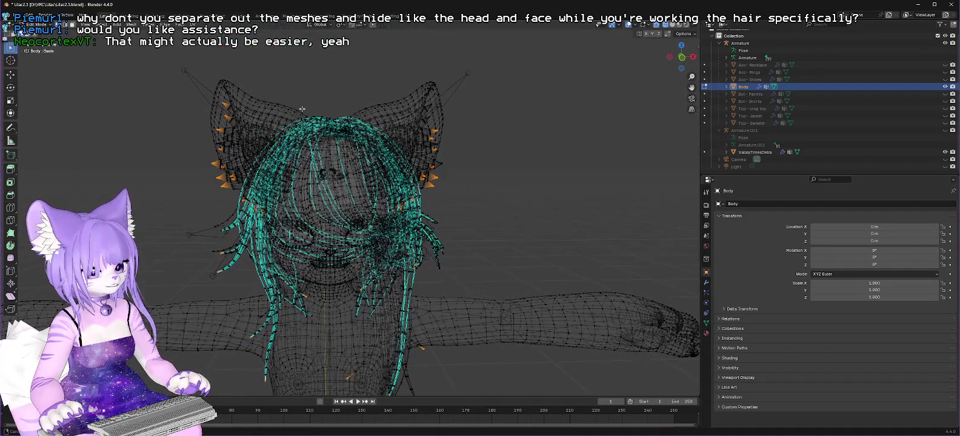
pyautogui.scroll(2, 415, 158)
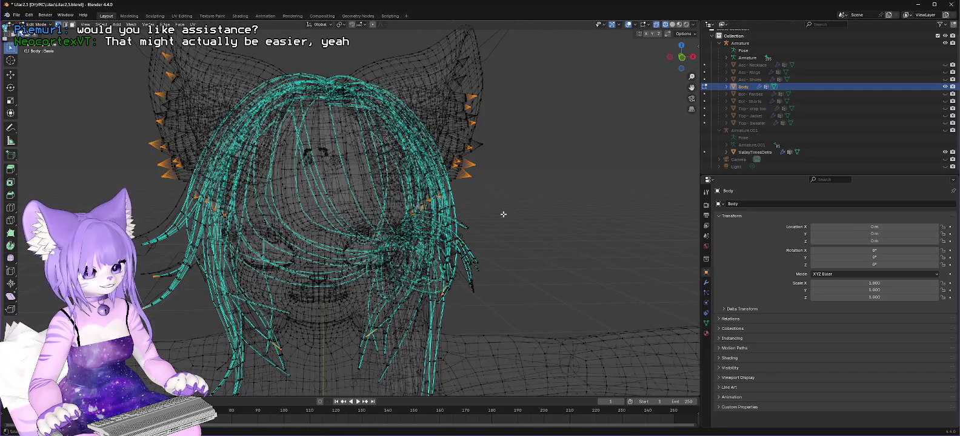
pyautogui.moveTo(505, 217)
pyautogui.mouseDown()
pyautogui.moveTo(633, 194)
pyautogui.moveTo(613, 191)
pyautogui.moveTo(566, 265)
pyautogui.moveTo(530, 276)
pyautogui.moveTo(533, 258)
pyautogui.mouseUp()
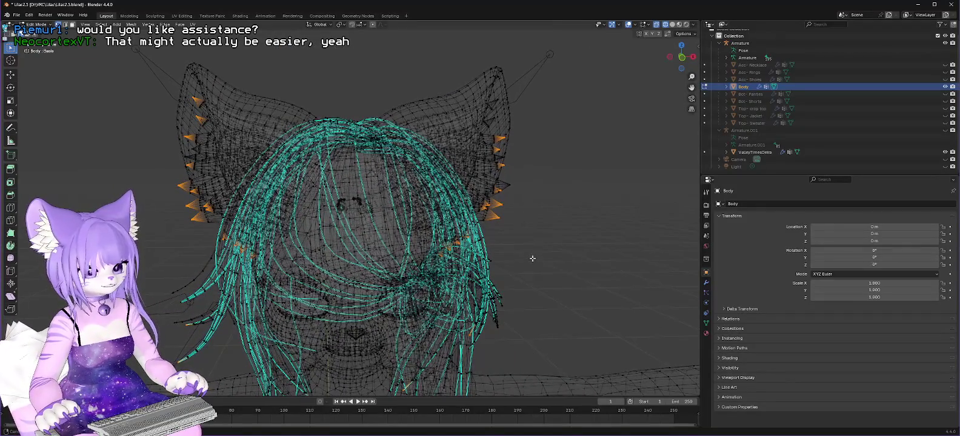
pyautogui.scroll(6, 533, 259)
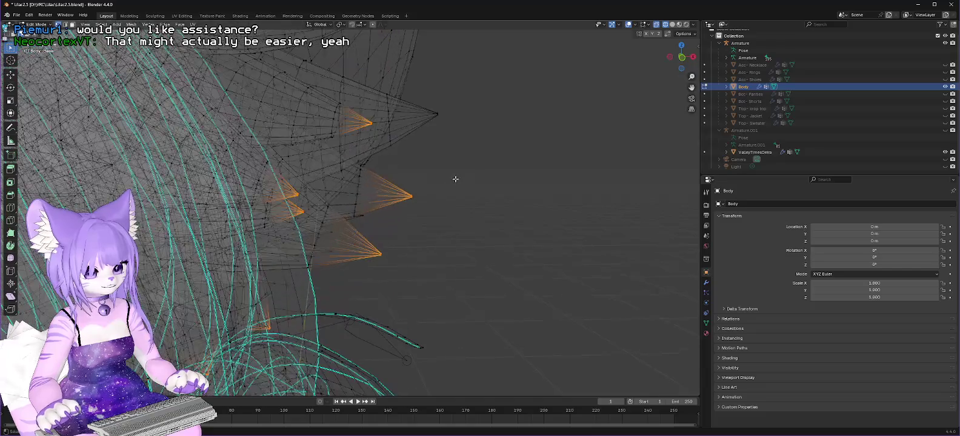
pyautogui.moveTo(500, 189)
pyautogui.mouseDown()
pyautogui.moveTo(422, 208)
pyautogui.moveTo(443, 200)
pyautogui.moveTo(485, 208)
pyautogui.moveTo(467, 177)
pyautogui.mouseUp()
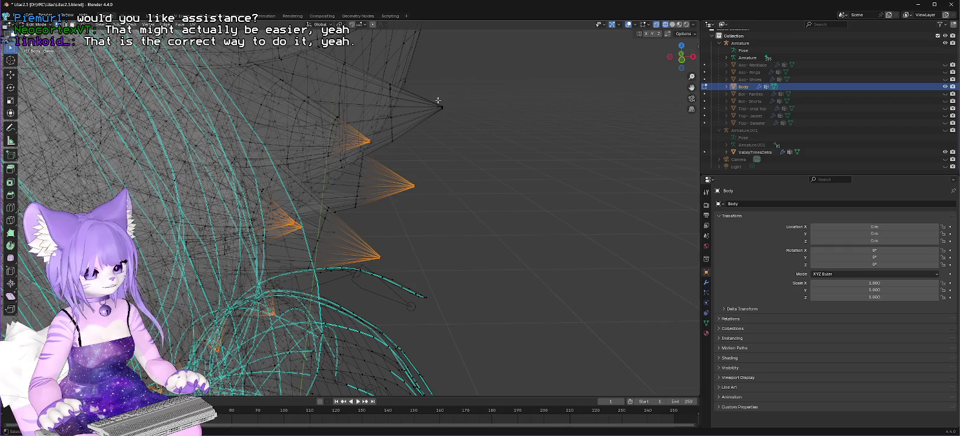
pyautogui.moveTo(440, 103)
pyautogui.mouseDown()
pyautogui.moveTo(485, 159)
pyautogui.moveTo(428, 167)
pyautogui.moveTo(501, 152)
pyautogui.mouseUp()
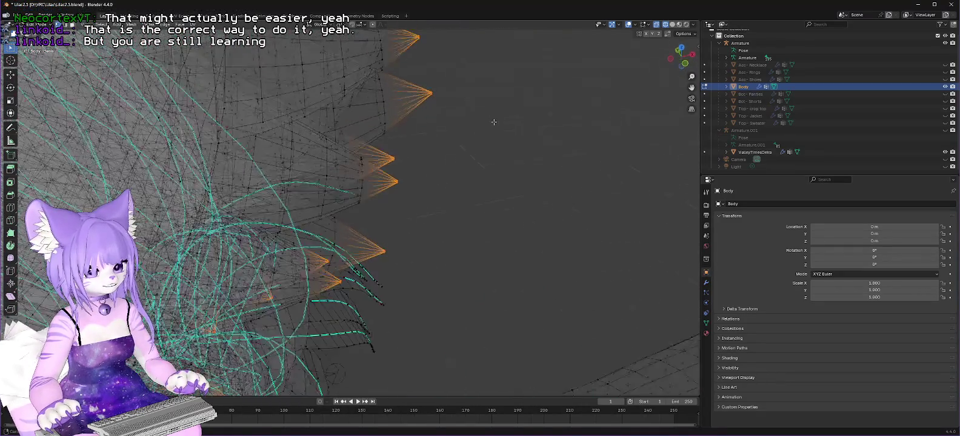
pyautogui.moveTo(494, 122)
pyautogui.mouseDown()
pyautogui.moveTo(495, 81)
pyautogui.moveTo(486, 210)
pyautogui.mouseUp()
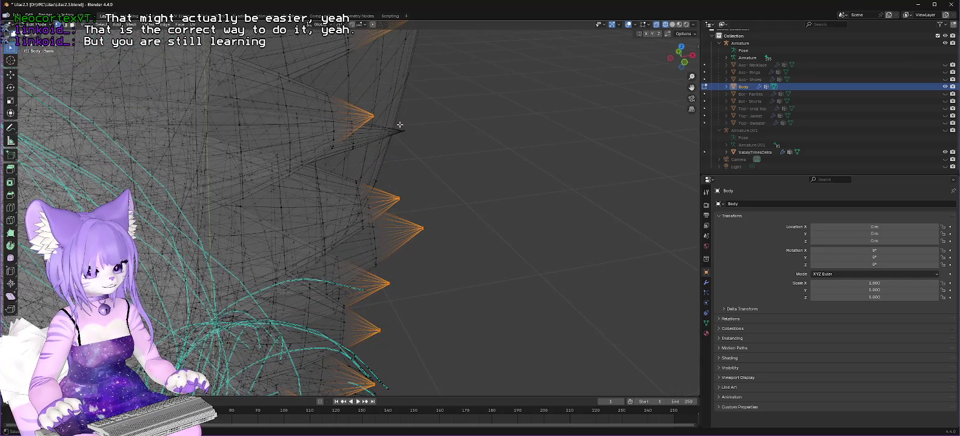
pyautogui.moveTo(476, 92)
pyautogui.mouseDown()
pyautogui.moveTo(504, 223)
pyautogui.moveTo(528, 232)
pyautogui.moveTo(493, 169)
pyautogui.moveTo(495, 147)
pyautogui.moveTo(488, 154)
pyautogui.mouseUp()
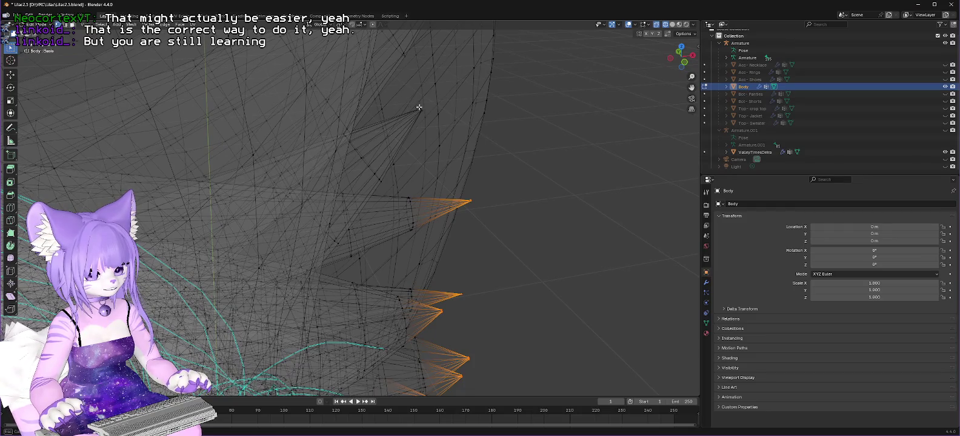
pyautogui.moveTo(487, 144)
pyautogui.mouseDown()
pyautogui.moveTo(517, 192)
pyautogui.moveTo(448, 194)
pyautogui.moveTo(500, 189)
pyautogui.moveTo(467, 157)
pyautogui.mouseUp()
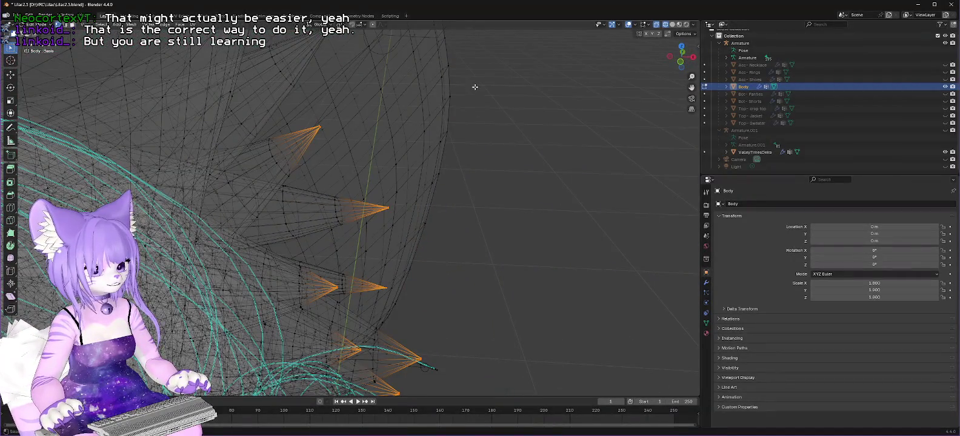
pyautogui.moveTo(475, 88)
pyautogui.mouseDown()
pyautogui.moveTo(487, 105)
pyautogui.moveTo(471, 119)
pyautogui.mouseUp()
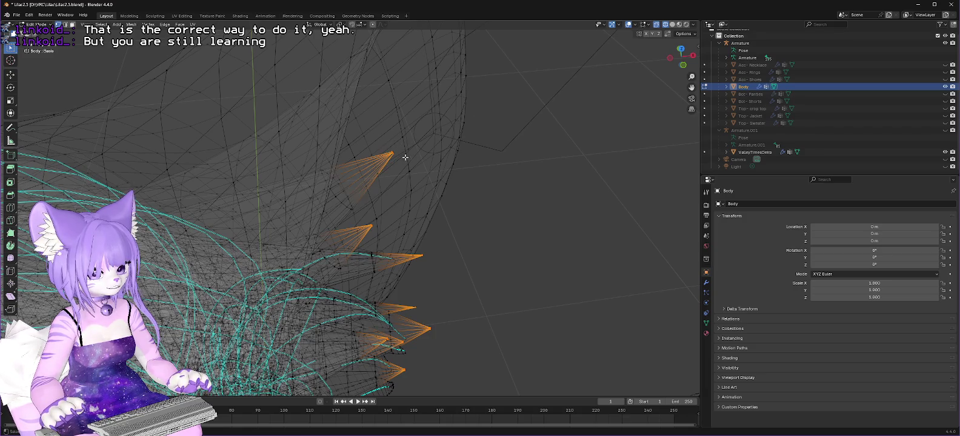
pyautogui.moveTo(448, 87)
pyautogui.mouseDown()
pyautogui.moveTo(397, 140)
pyautogui.moveTo(452, 327)
pyautogui.mouseUp()
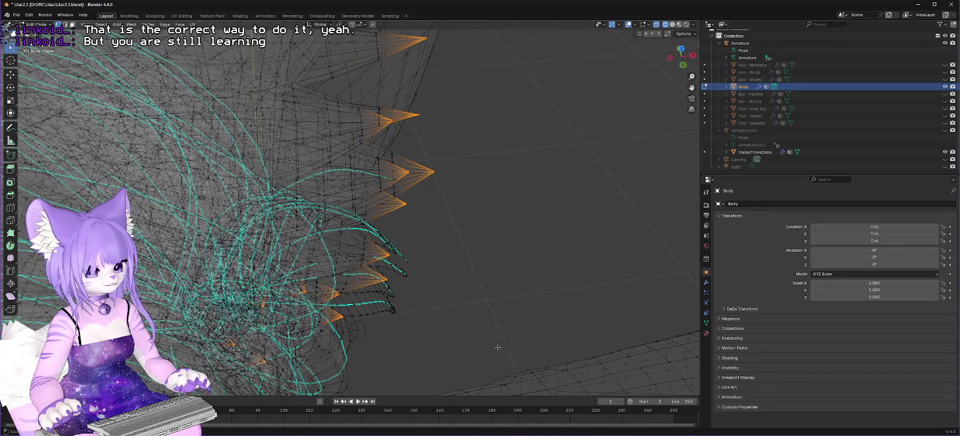
pyautogui.moveTo(497, 348); pyautogui.dragTo(453, 300)
pyautogui.moveTo(463, 323)
pyautogui.mouseDown()
pyautogui.moveTo(423, 287)
pyautogui.moveTo(469, 228)
pyautogui.moveTo(562, 206)
pyautogui.moveTo(582, 175)
pyautogui.moveTo(132, 195)
pyautogui.mouseUp()
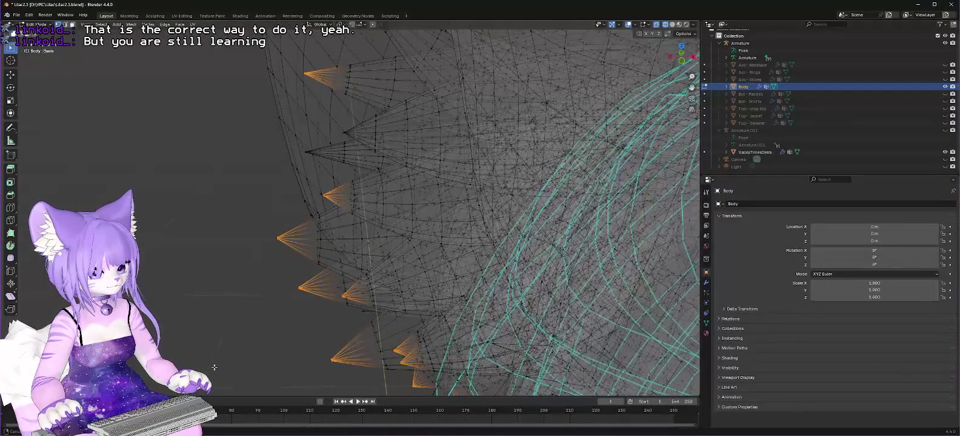
pyautogui.moveTo(187, 354); pyautogui.dragTo(200, 351)
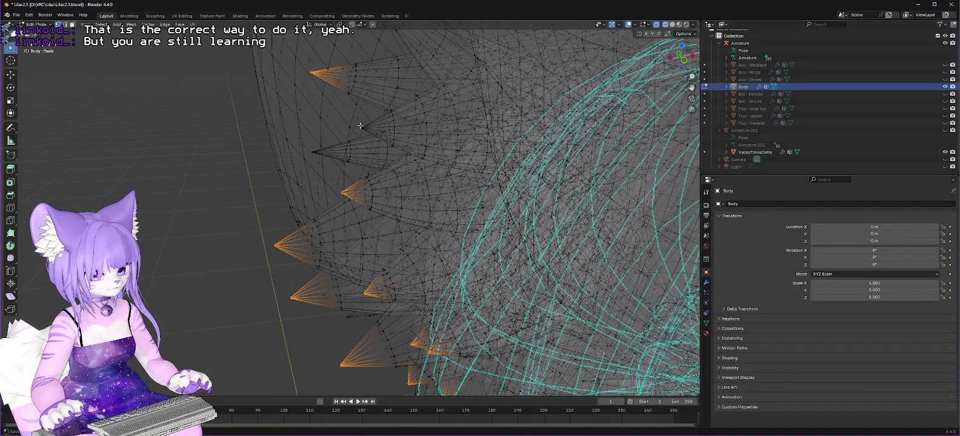
pyautogui.moveTo(428, 107)
pyautogui.mouseDown()
pyautogui.moveTo(422, 145)
pyautogui.moveTo(343, 59)
pyautogui.moveTo(320, 324)
pyautogui.mouseUp()
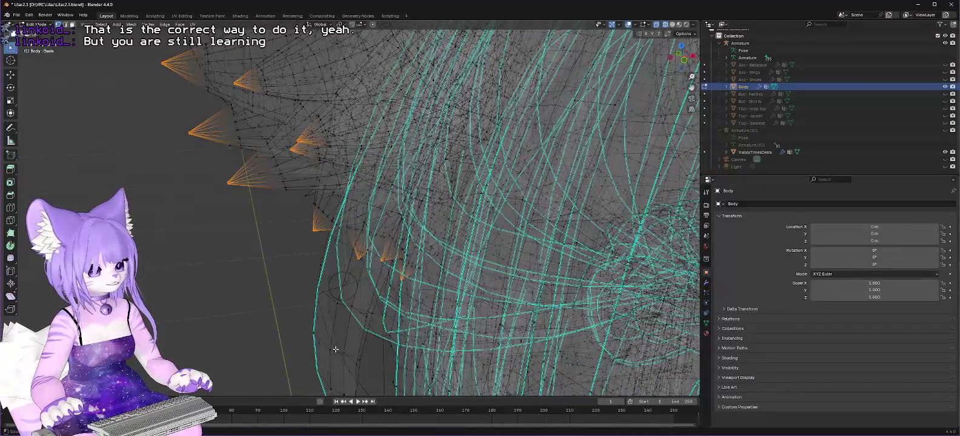
pyautogui.moveTo(411, 359); pyautogui.dragTo(342, 230)
pyautogui.scroll(2, 240, 337)
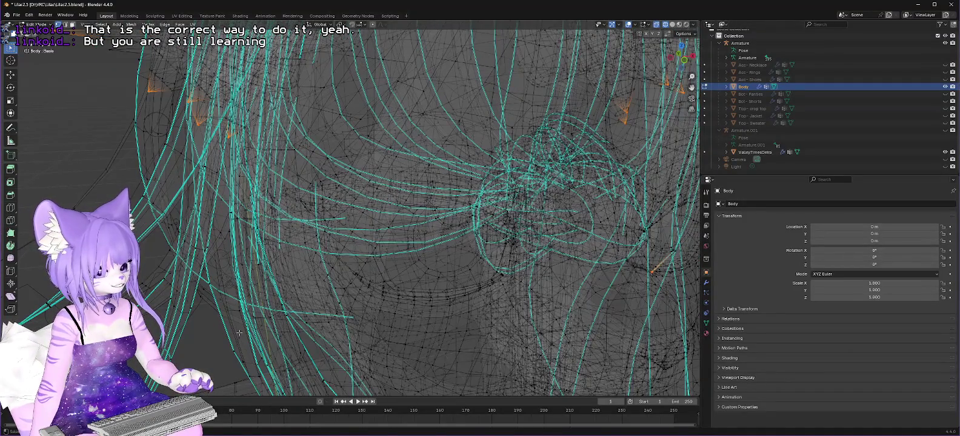
pyautogui.scroll(-5, 239, 333)
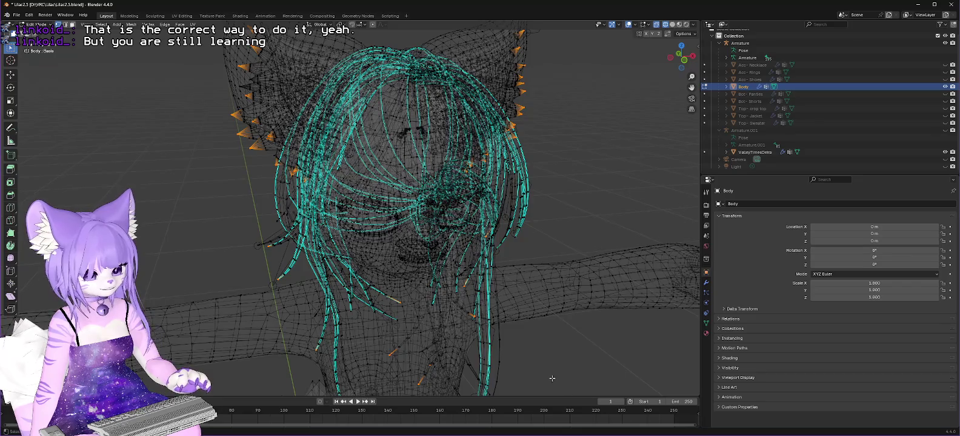
# Merge vertices By Distance, removing 145 duplicate vertices from the Body mesh
pyautogui.moveTo(552, 379); pyautogui.dragTo(535, 367)
pyautogui.scroll(-5, 582, 279)
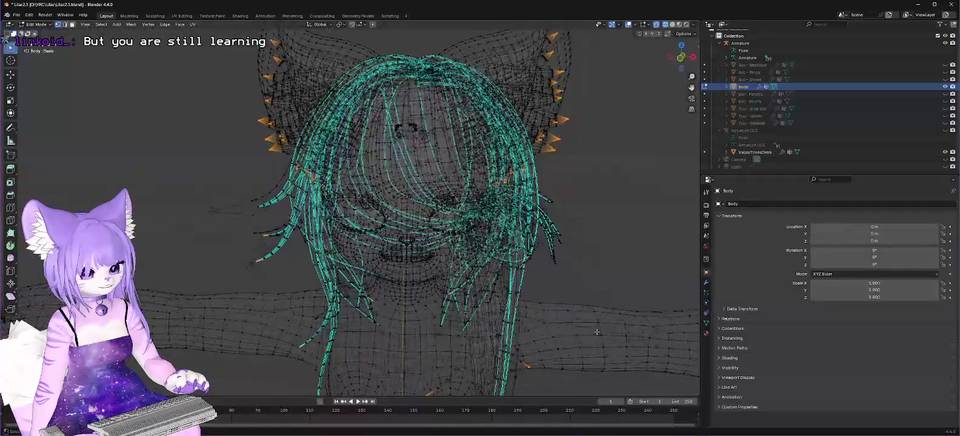
pyautogui.moveTo(556, 298)
pyautogui.mouseDown()
pyautogui.moveTo(517, 294)
pyautogui.moveTo(490, 267)
pyautogui.moveTo(457, 259)
pyautogui.moveTo(488, 289)
pyautogui.mouseUp()
pyautogui.scroll(2, 491, 266)
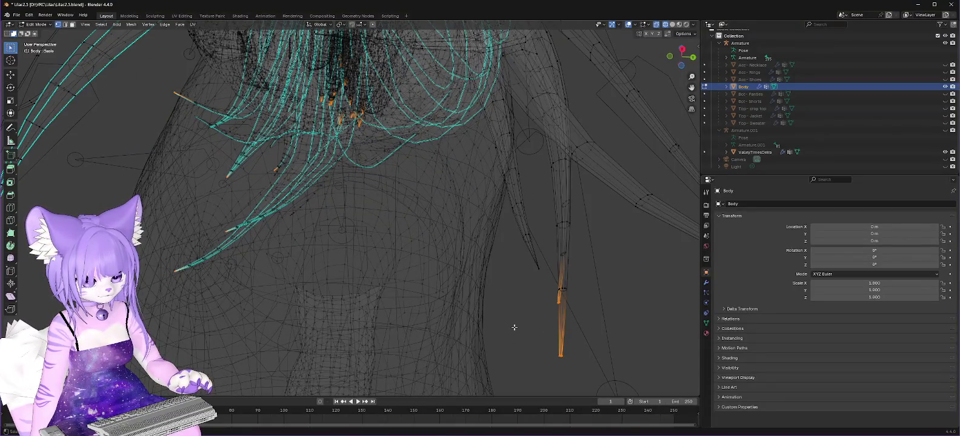
pyautogui.scroll(-3, 514, 327)
pyautogui.moveTo(443, 300); pyautogui.dragTo(303, 296)
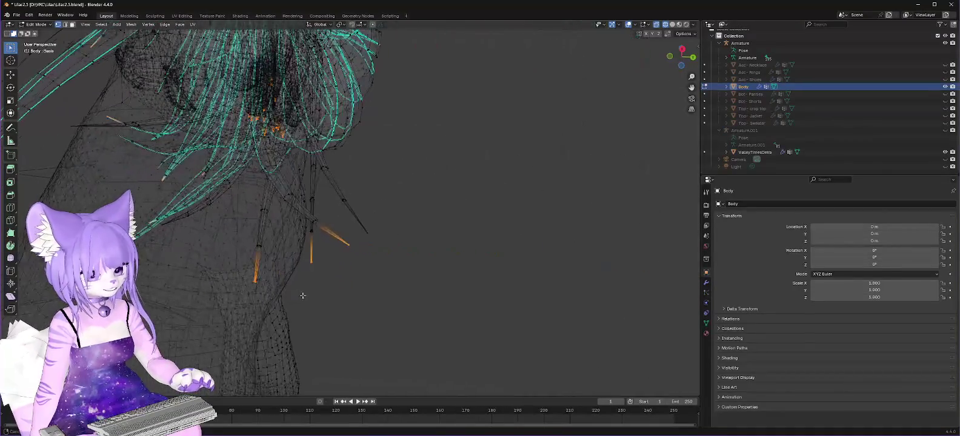
pyautogui.scroll(5, 279, 251)
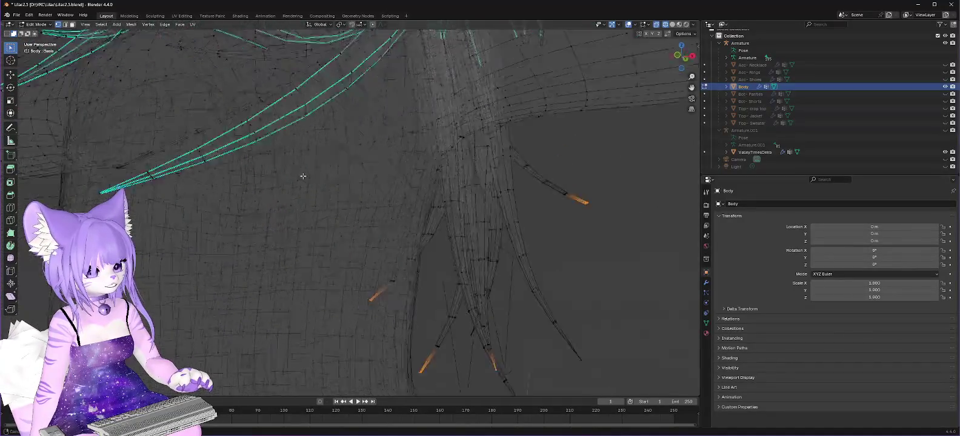
pyautogui.moveTo(303, 176); pyautogui.dragTo(406, 219)
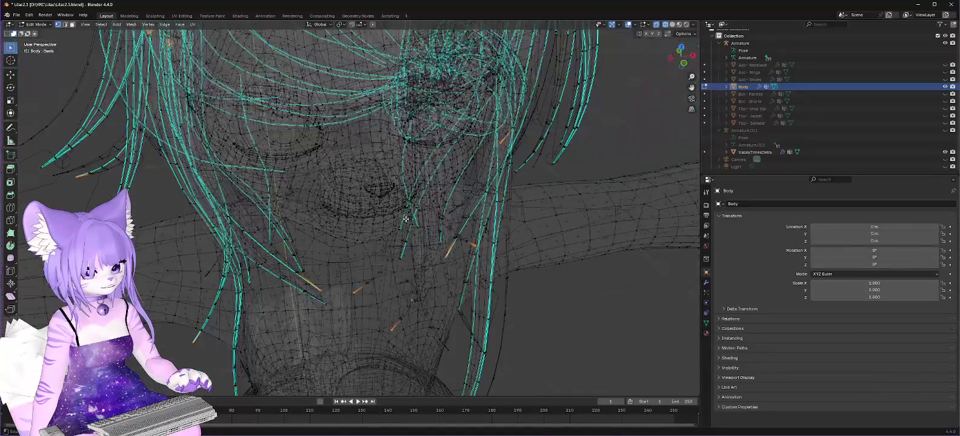
pyautogui.scroll(-3, 406, 219)
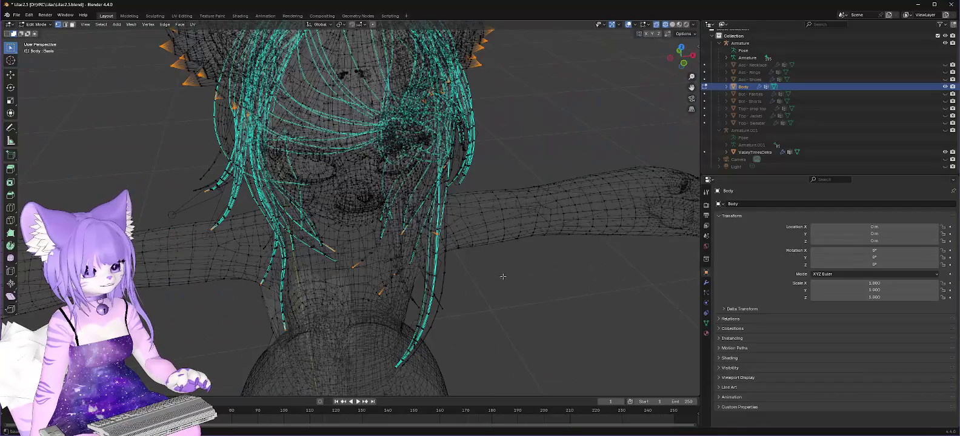
pyautogui.press('m')
pyautogui.click(126, 132)
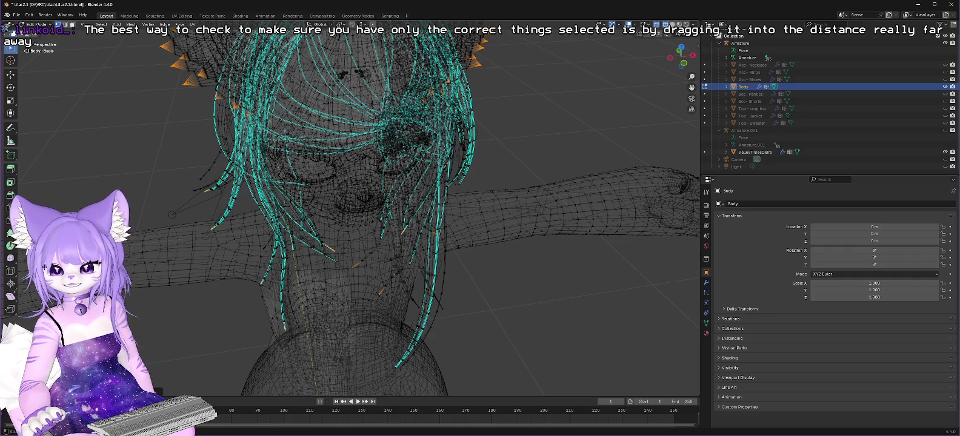
pyautogui.click(10, 74)
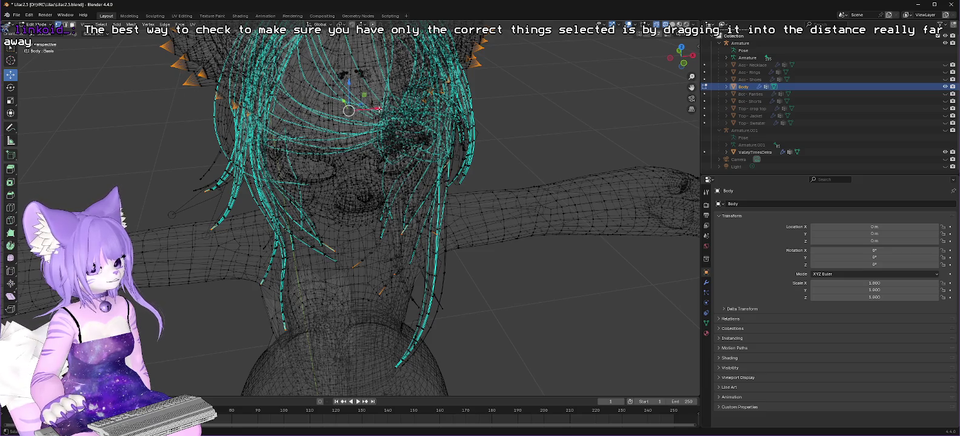
pyautogui.moveTo(378, 108)
pyautogui.mouseDown()
pyautogui.moveTo(280, 110)
pyautogui.moveTo(546, 108)
pyautogui.moveTo(222, 114)
pyautogui.moveTo(375, 110)
pyautogui.mouseUp()
pyautogui.press('Escape')
pyautogui.scroll(-3, 471, 95)
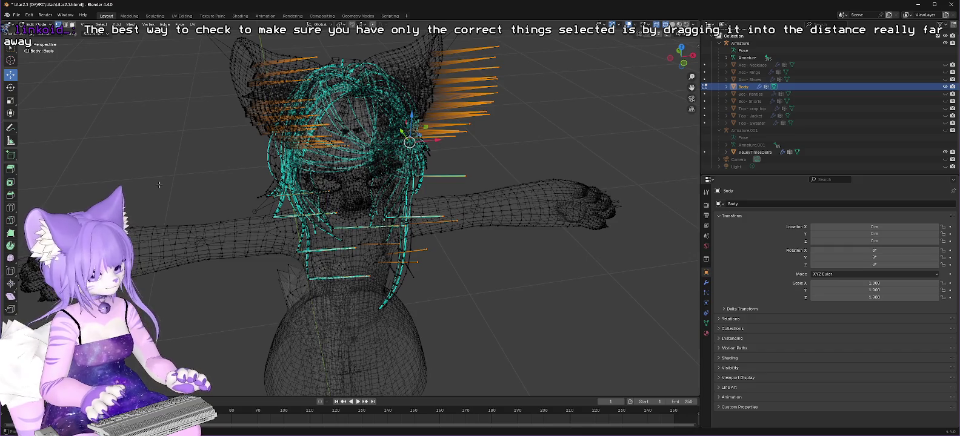
pyautogui.hotkey('ctrl', 'z')
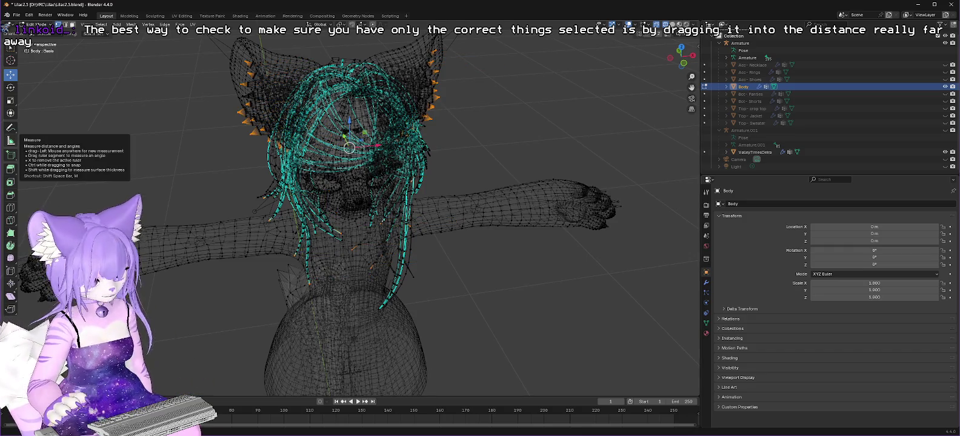
pyautogui.press('m')
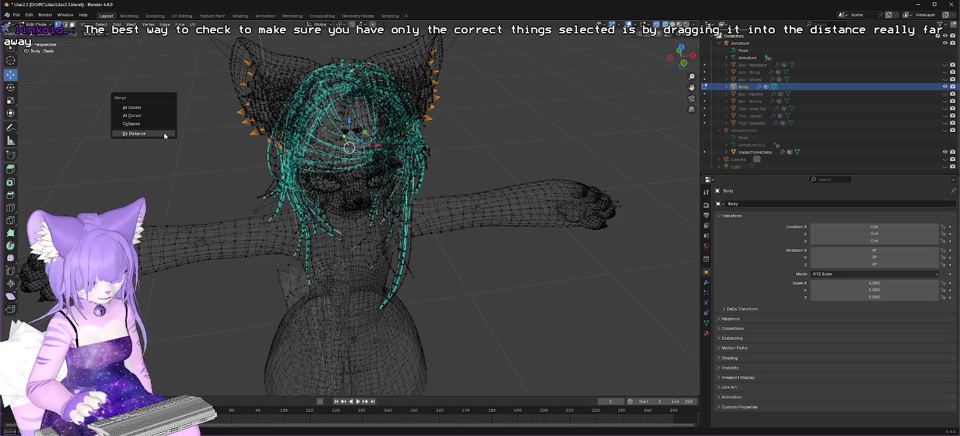
pyautogui.click(161, 137)
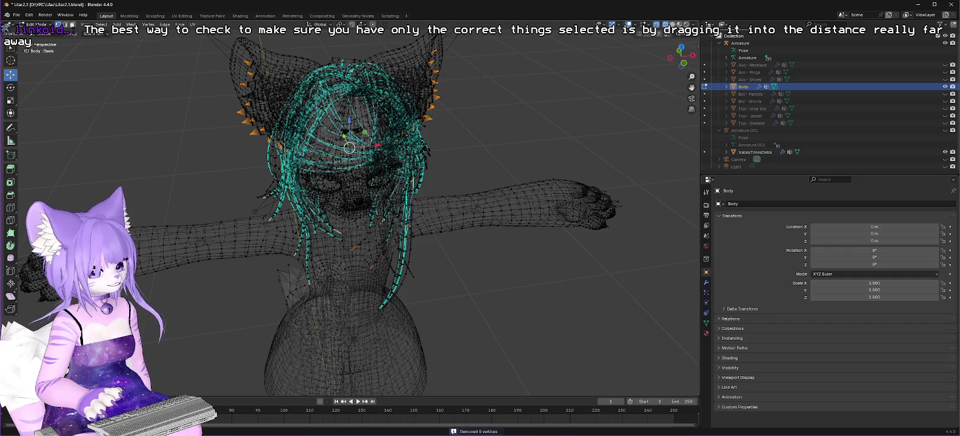
# Use Select All by Trait to check the mesh for stray loose vertices
pyautogui.scroll(5, 214, 129)
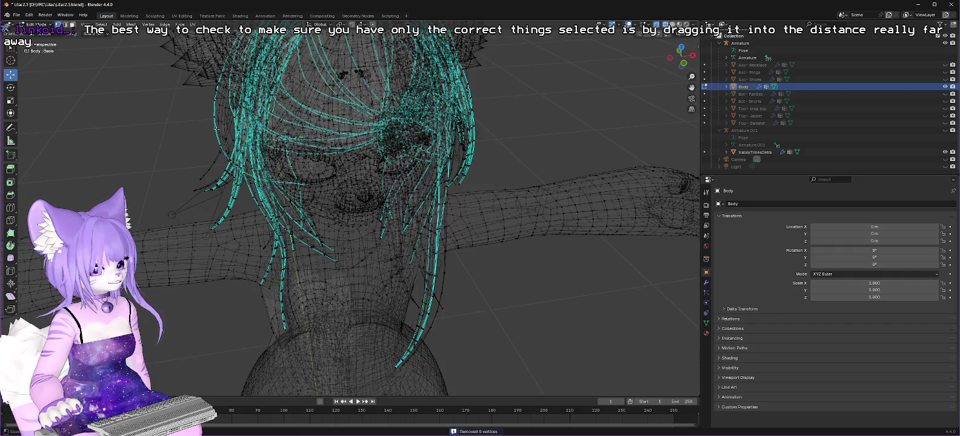
pyautogui.scroll(3, 265, 125)
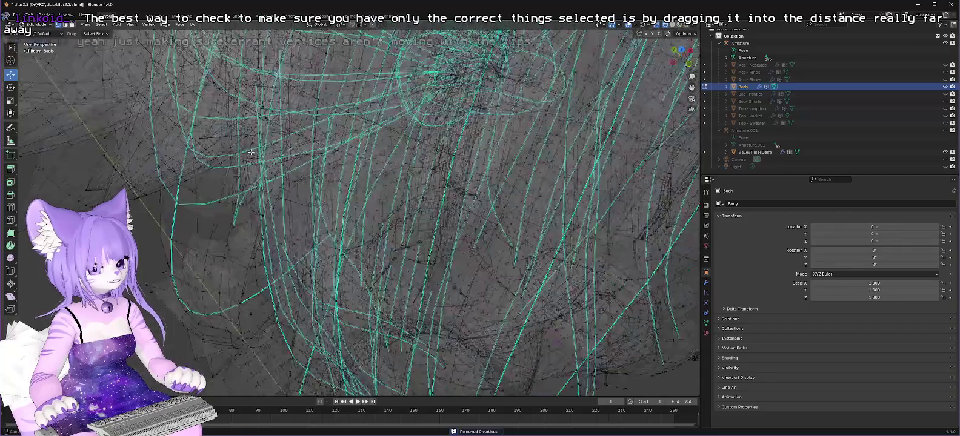
pyautogui.scroll(-8, 257, 136)
pyautogui.scroll(4, 314, 77)
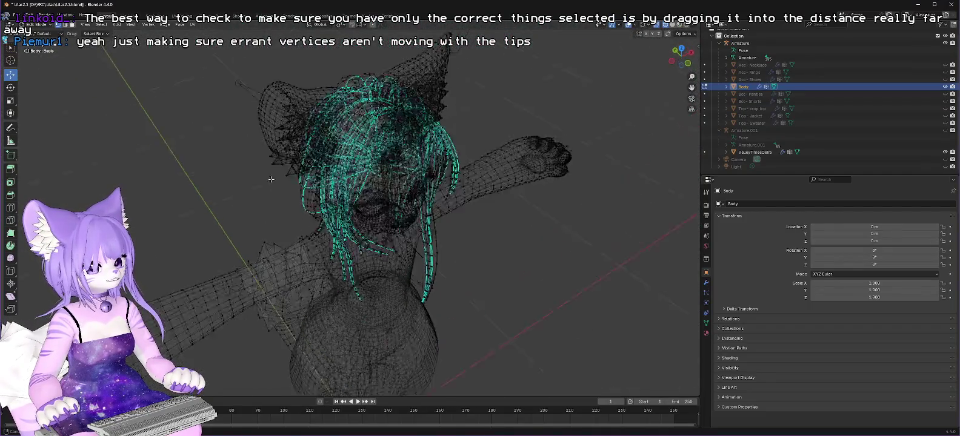
pyautogui.scroll(2, 315, 77)
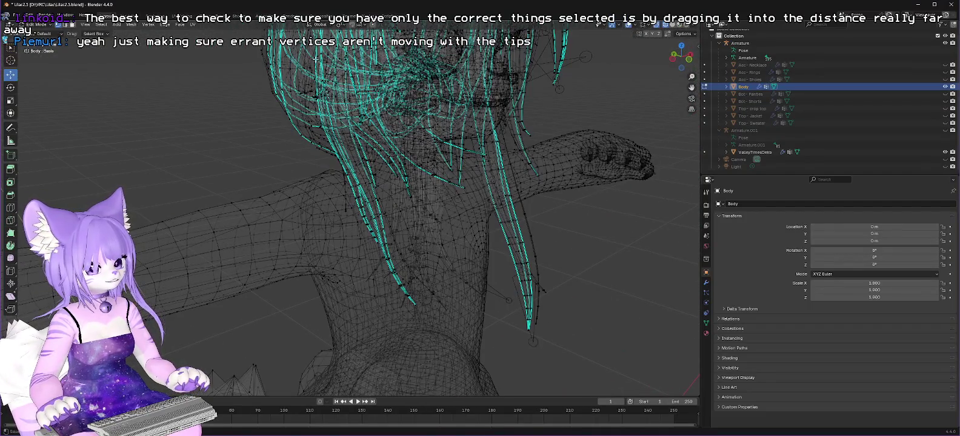
pyautogui.scroll(-5, 315, 59)
pyautogui.scroll(5, 244, 152)
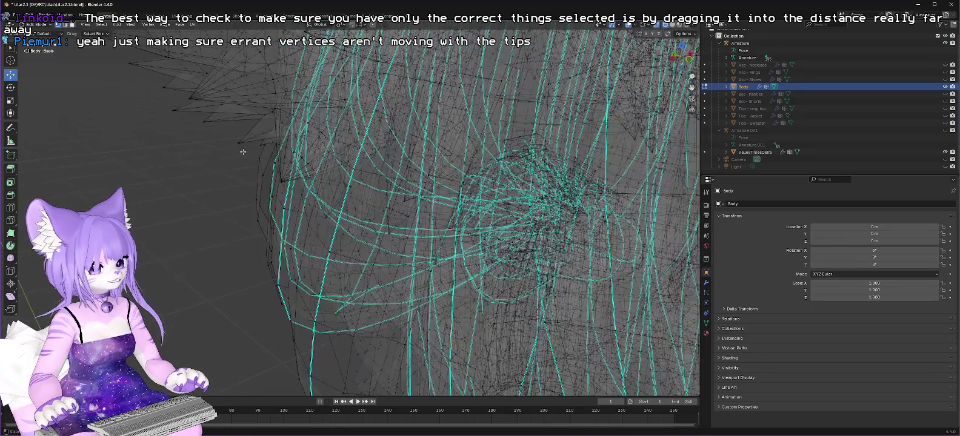
pyautogui.scroll(-8, 243, 152)
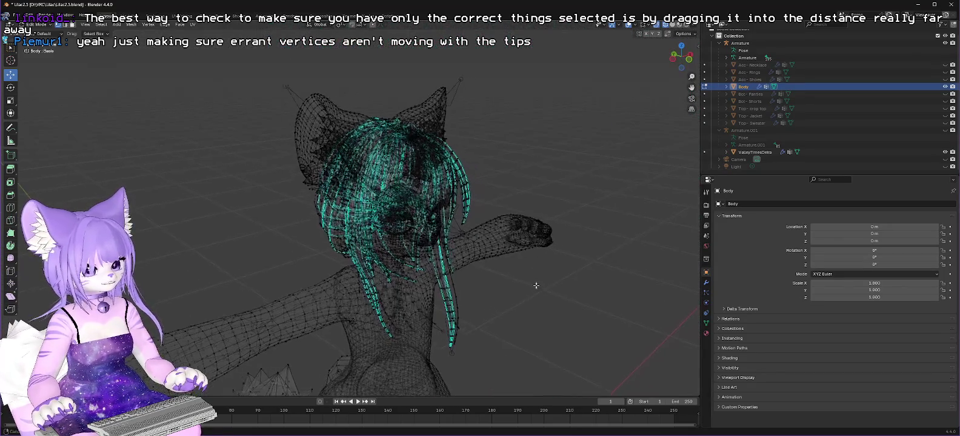
pyautogui.click(102, 25)
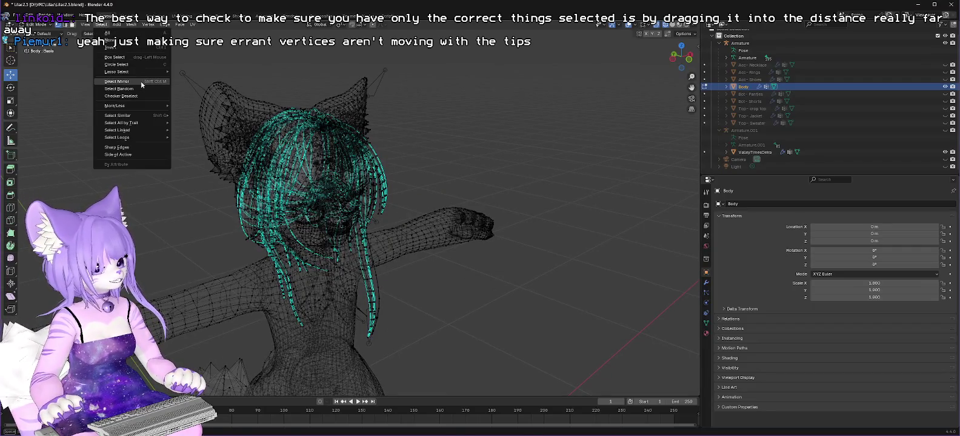
pyautogui.moveTo(138, 123)
pyautogui.click(199, 126)
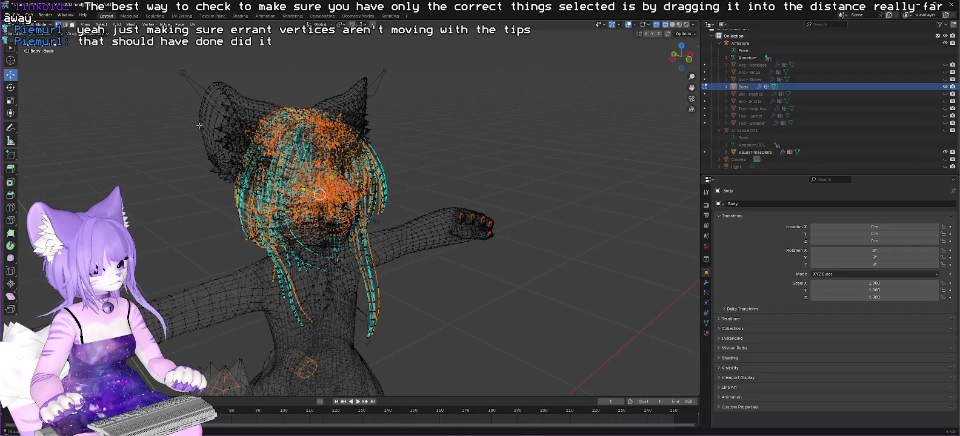
# Inspect the result, clear the selection with Alt+A and bring up the File menu
pyautogui.moveTo(444, 316)
pyautogui.mouseDown()
pyautogui.moveTo(420, 315)
pyautogui.moveTo(476, 227)
pyautogui.mouseUp()
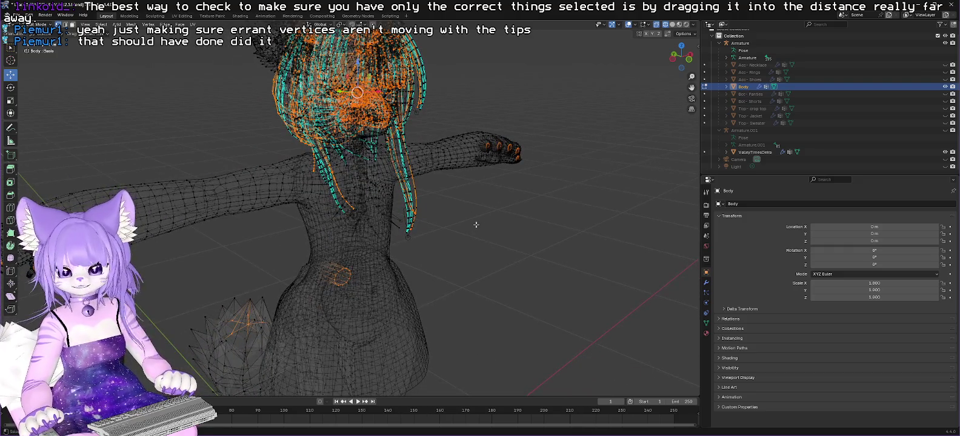
pyautogui.hotkey('alt', 'a')
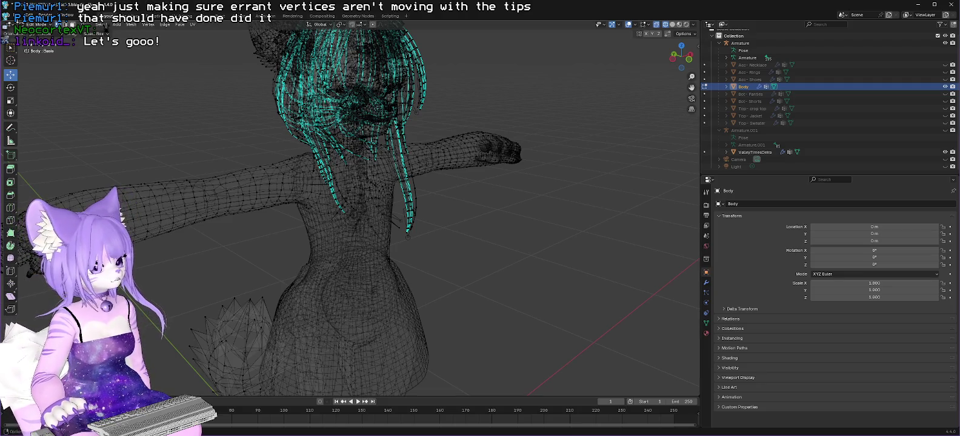
pyautogui.click(17, 17)
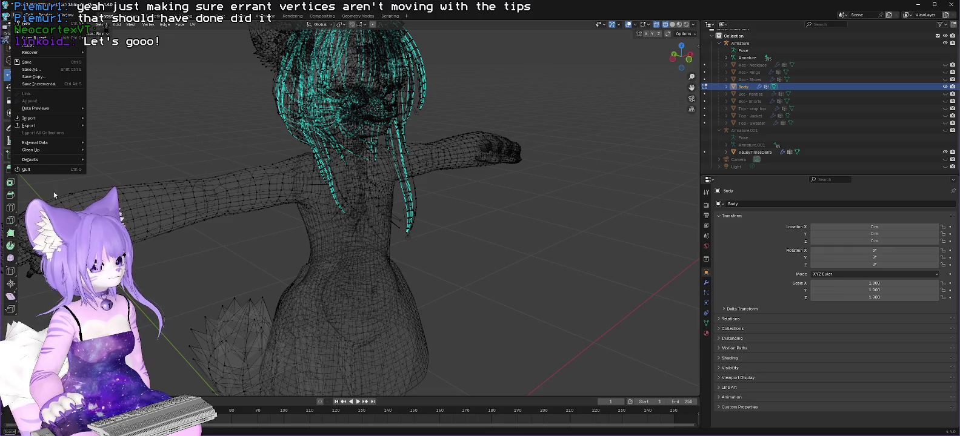
# Export the model as FBX named 'Lilac 2.5.1.fbx' beside the existing Lilac 2.5.fbx
pyautogui.moveTo(62, 126)
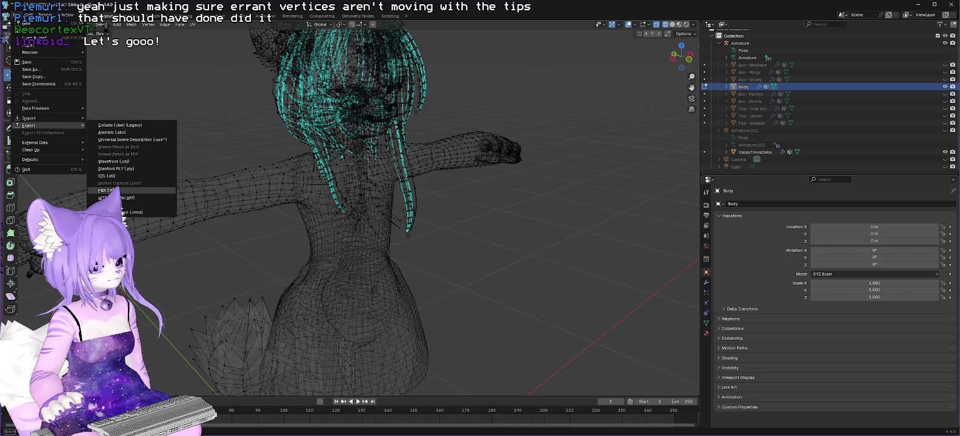
pyautogui.click(104, 190)
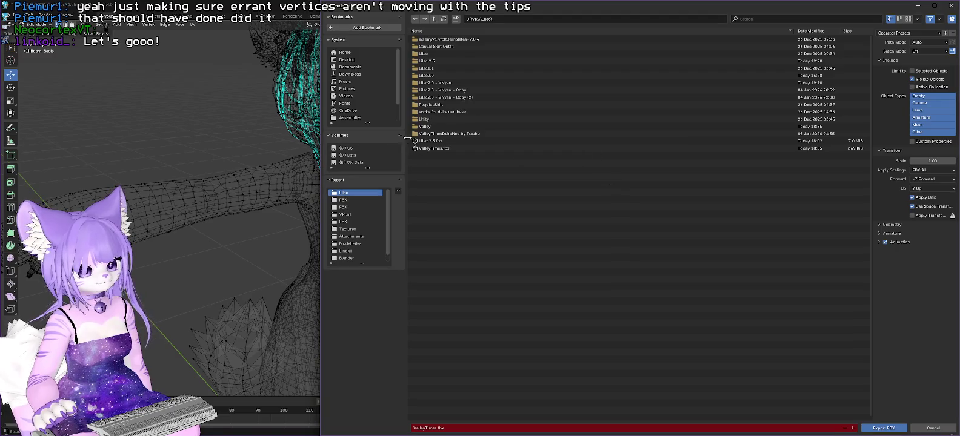
pyautogui.click(479, 141)
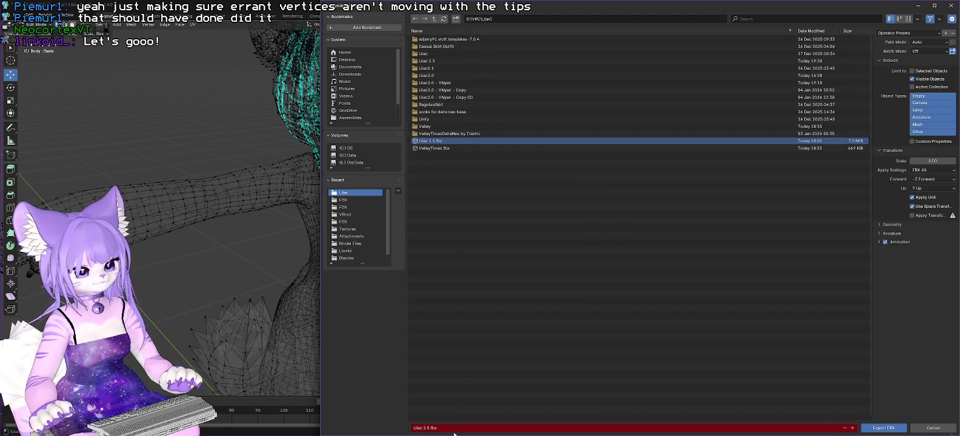
pyautogui.click(430, 427)
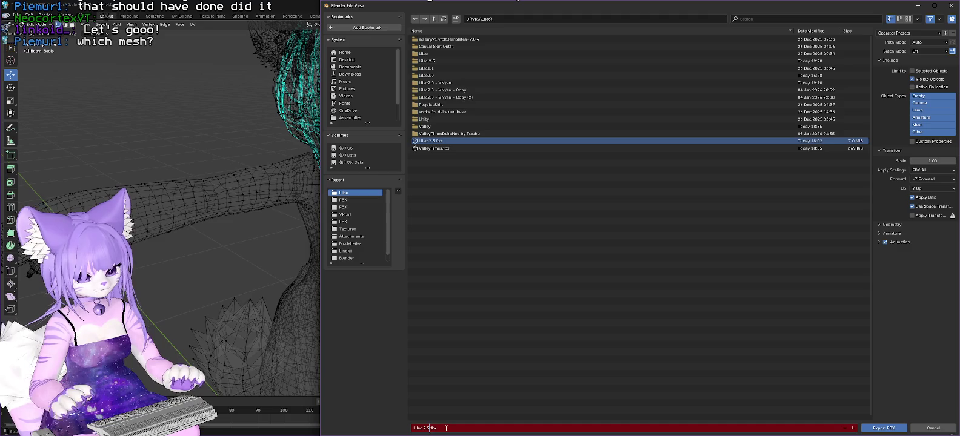
pyautogui.write('.1')
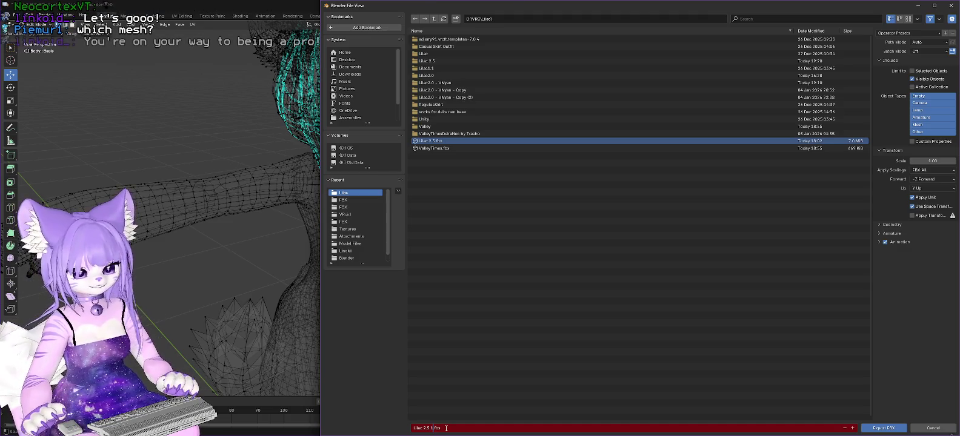
pyautogui.click(884, 428)
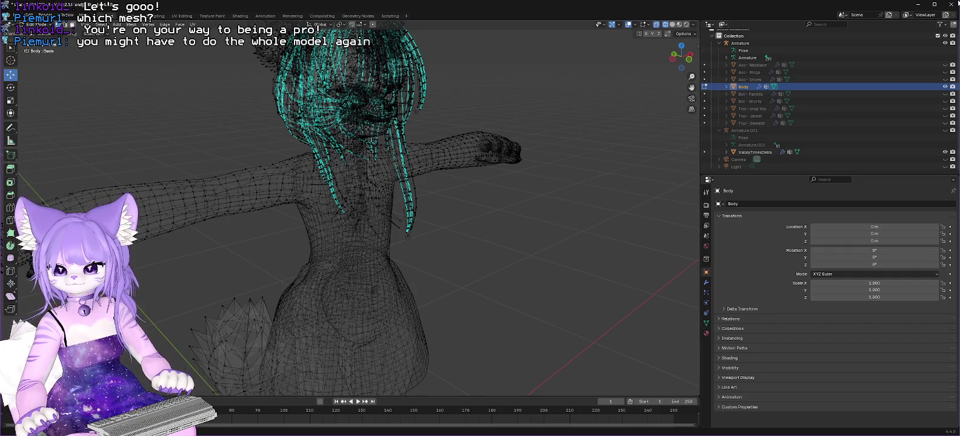
# Leave Blender and bring the Unity editor back to the front
pyautogui.click(918, 4)
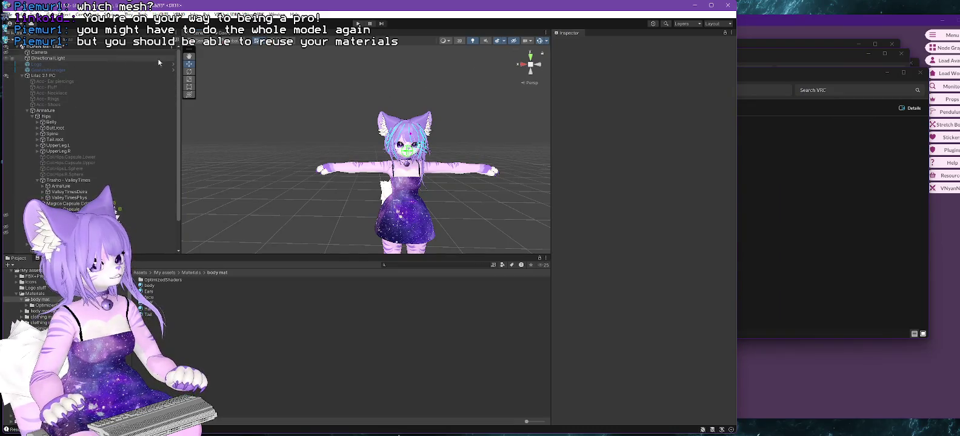
pyautogui.click(694, 5)
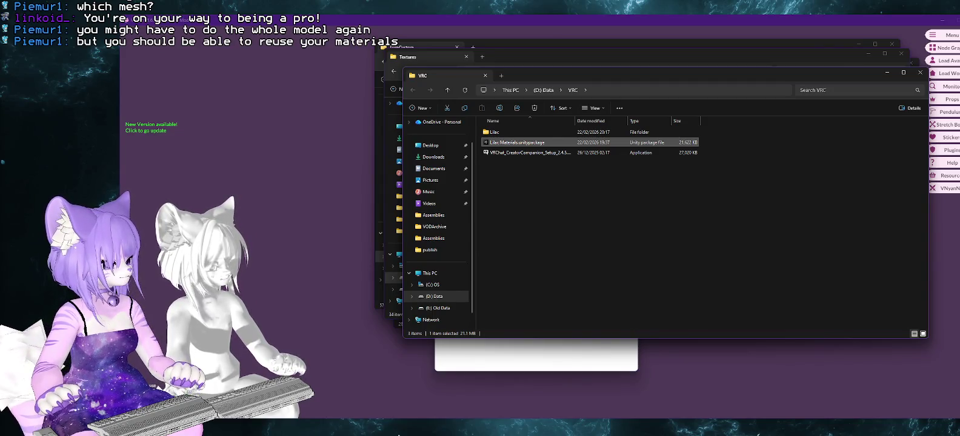
pyautogui.hotkey('alt', 'Tab')
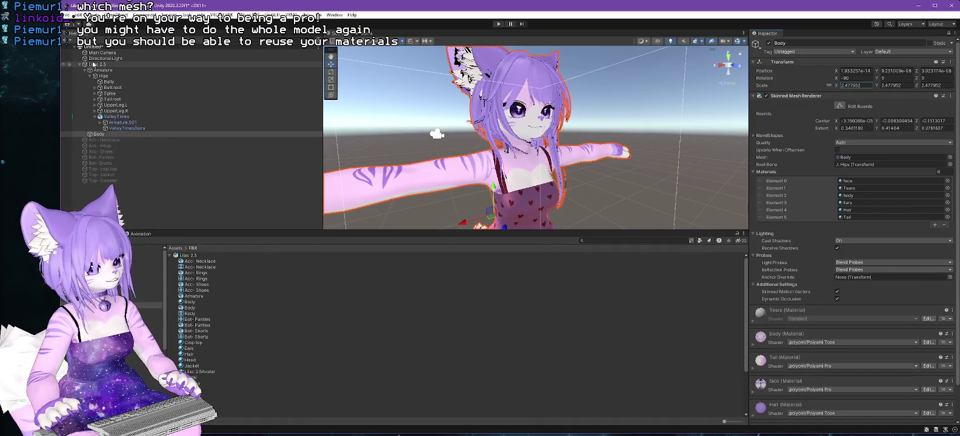
# Delete the Lilac 2.5 avatar from the scene and collapse its Project entry
pyautogui.click(134, 65)
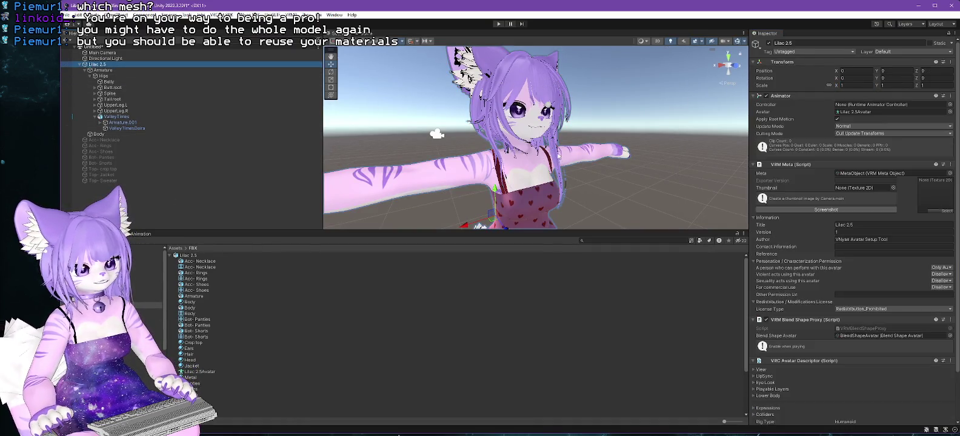
pyautogui.press('Delete')
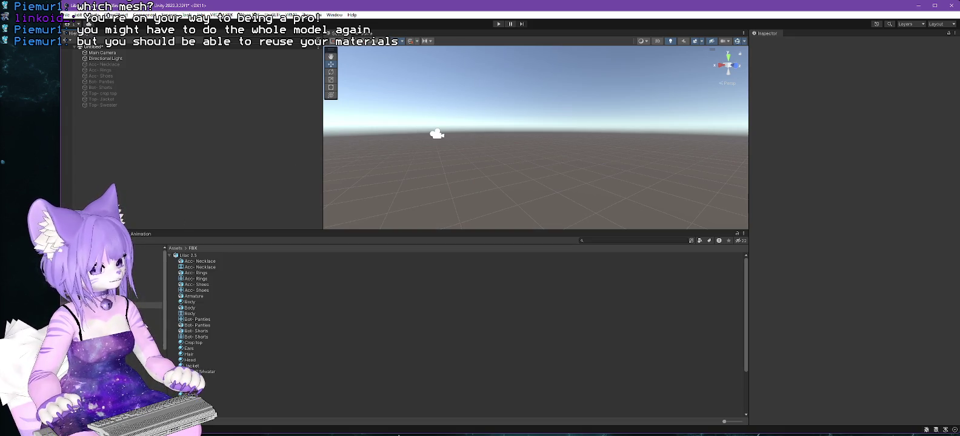
pyautogui.click(248, 270)
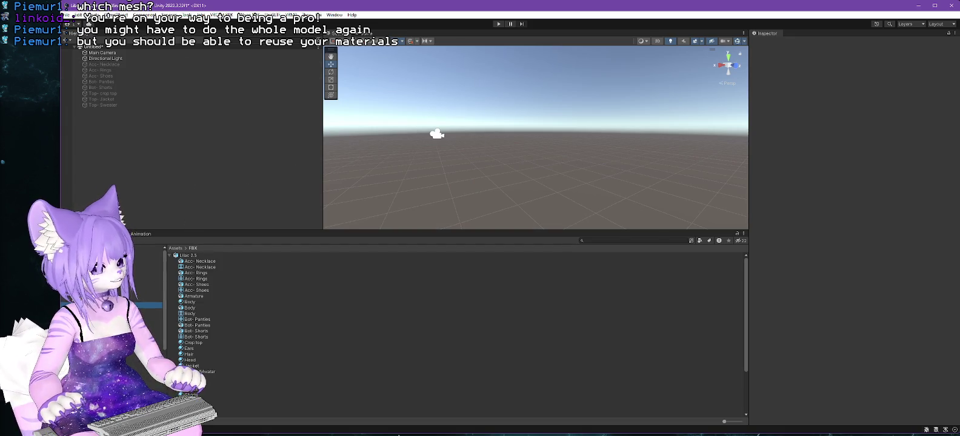
pyautogui.click(171, 256)
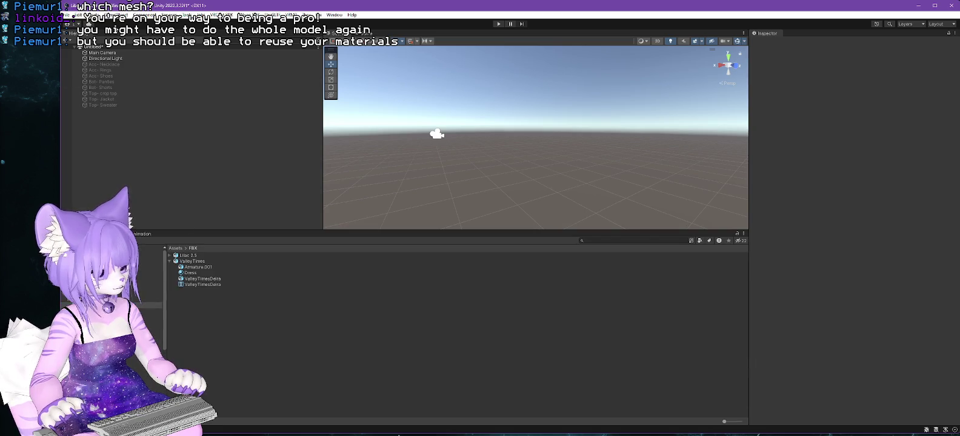
# Import Lilac 2.5.1.fbx into the project's Assets with Import New Asset
pyautogui.click(91, 14)
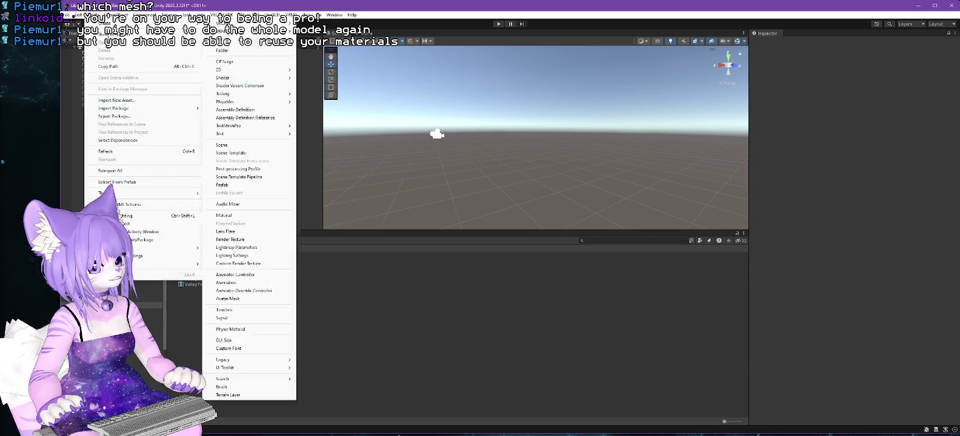
pyautogui.click(131, 100)
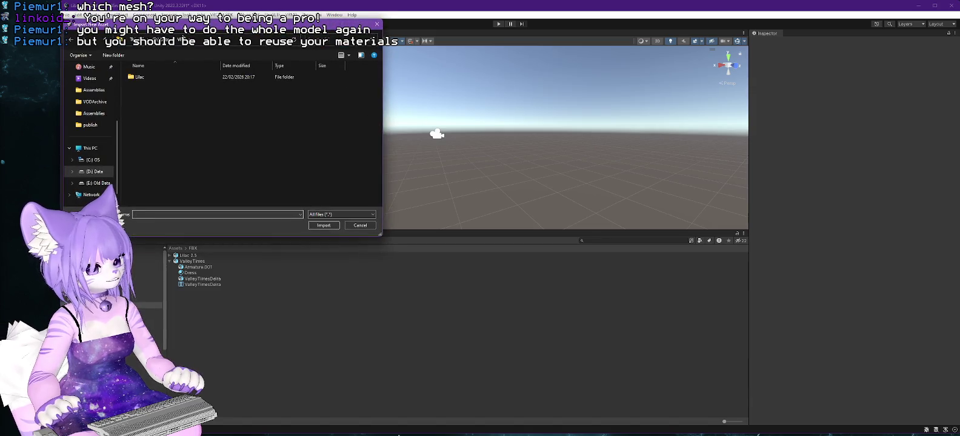
pyautogui.scroll(-5, 146, 106)
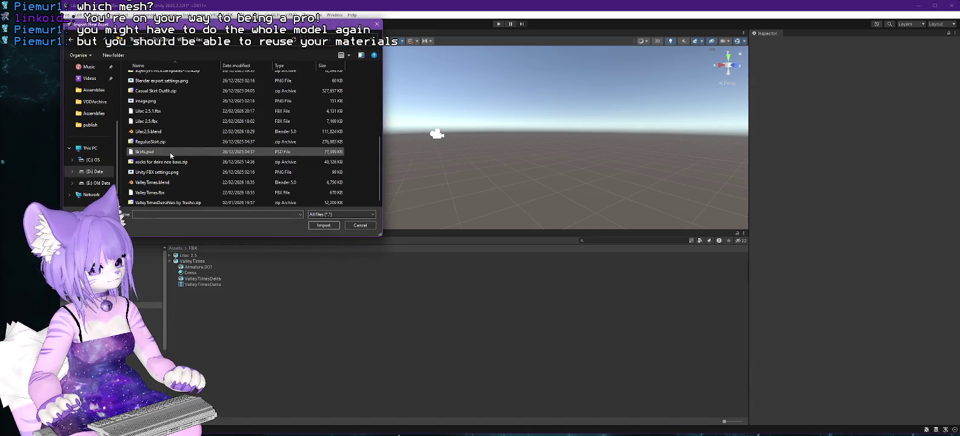
pyautogui.doubleClick(146, 112)
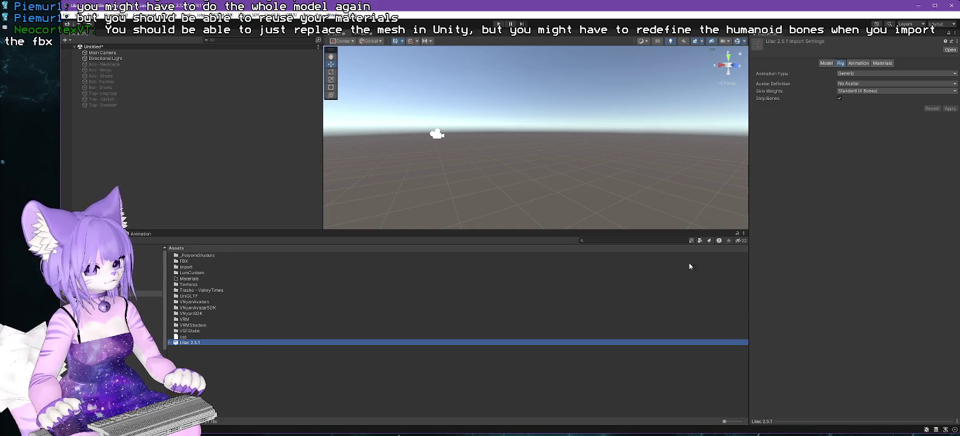
# Set Lilac 2.5.1's Animation Type to Humanoid, apply it, and open the bone configuration
pyautogui.click(874, 72)
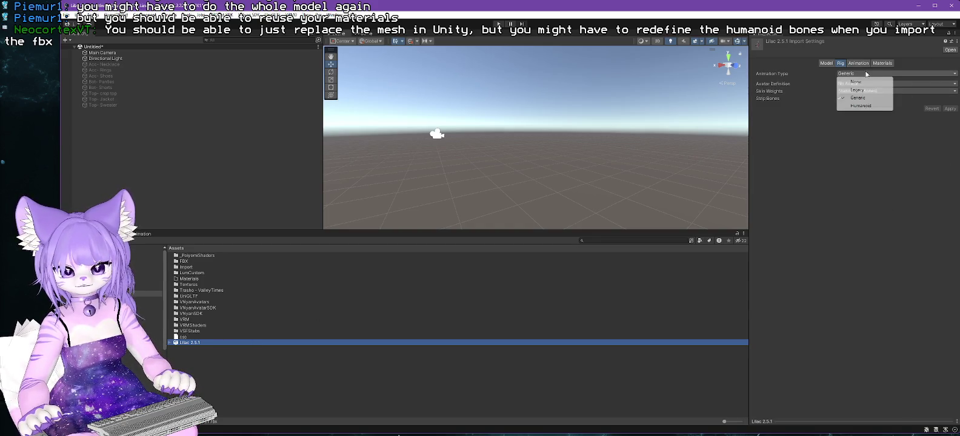
pyautogui.click(861, 107)
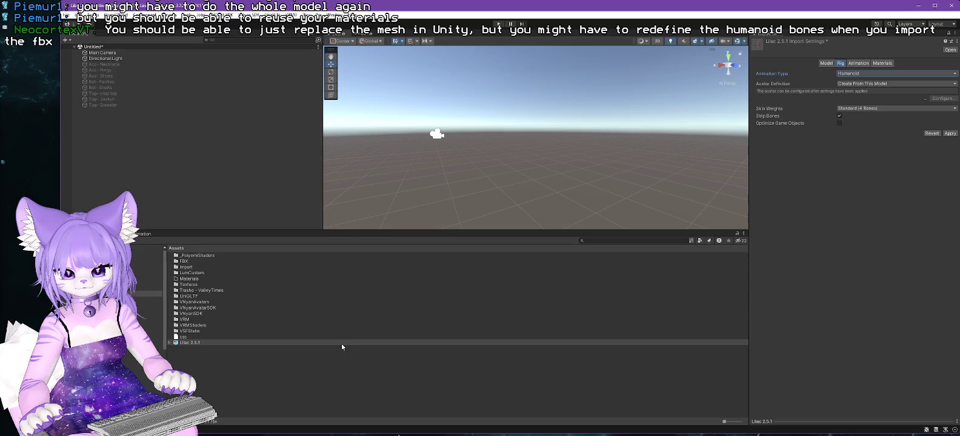
pyautogui.click(949, 134)
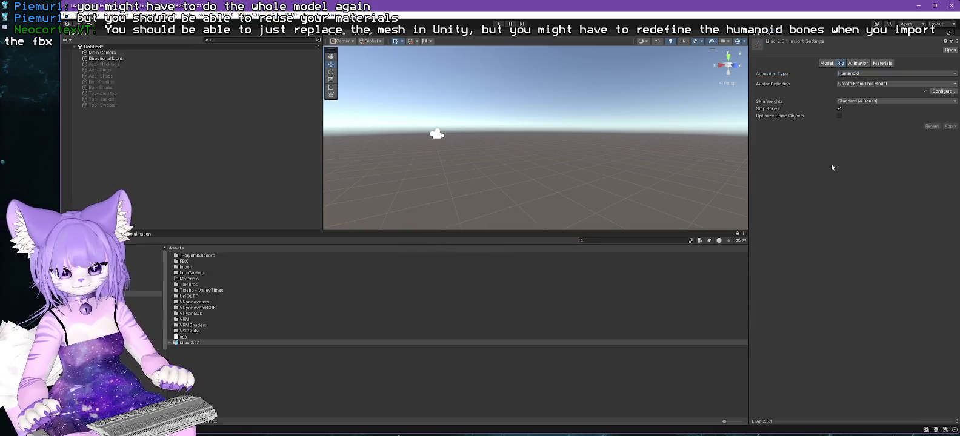
pyautogui.click(938, 92)
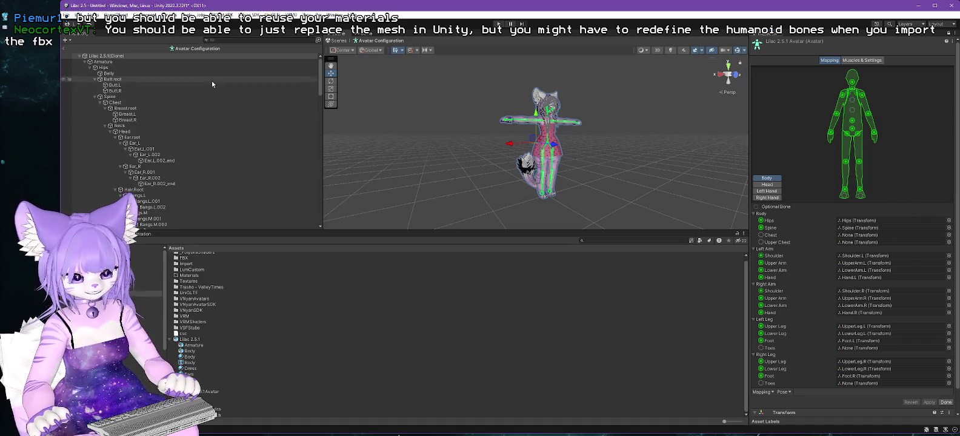
# Map the Chest bone to the Chest slot and set the Jaw slot to None instead of Nose
pyautogui.moveTo(117, 105)
pyautogui.mouseDown()
pyautogui.moveTo(864, 244)
pyautogui.moveTo(863, 236)
pyautogui.mouseUp()
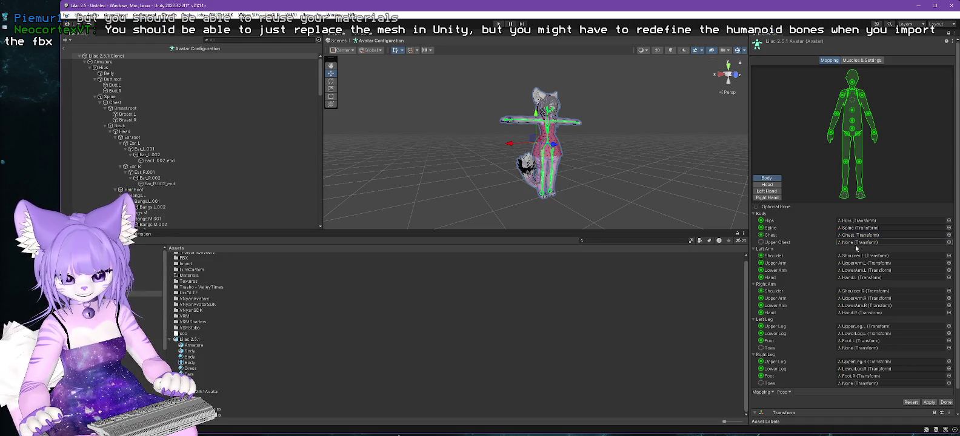
pyautogui.scroll(-2, 858, 291)
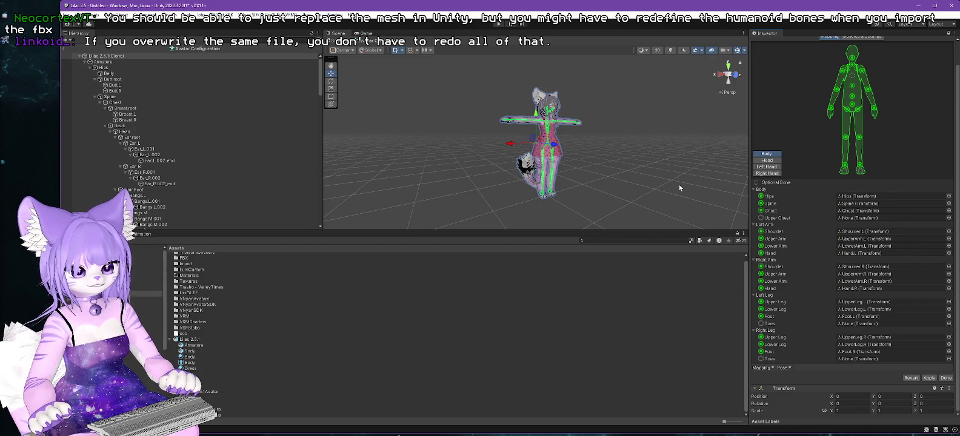
pyautogui.click(764, 160)
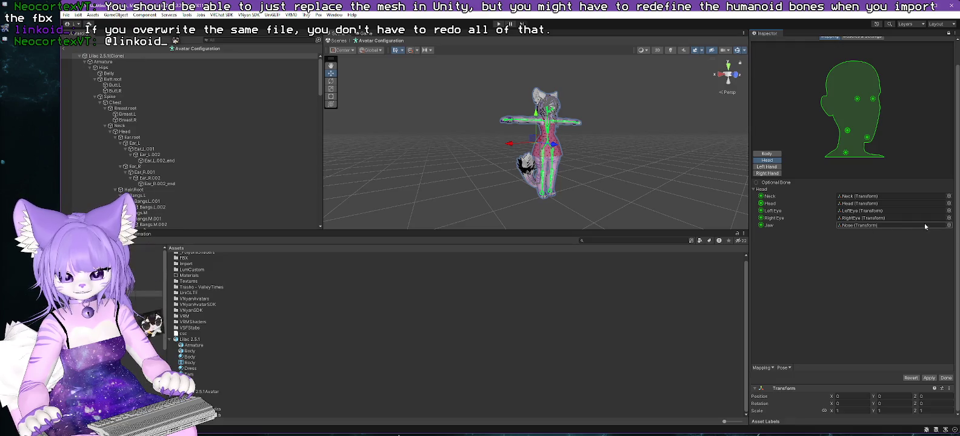
pyautogui.click(950, 226)
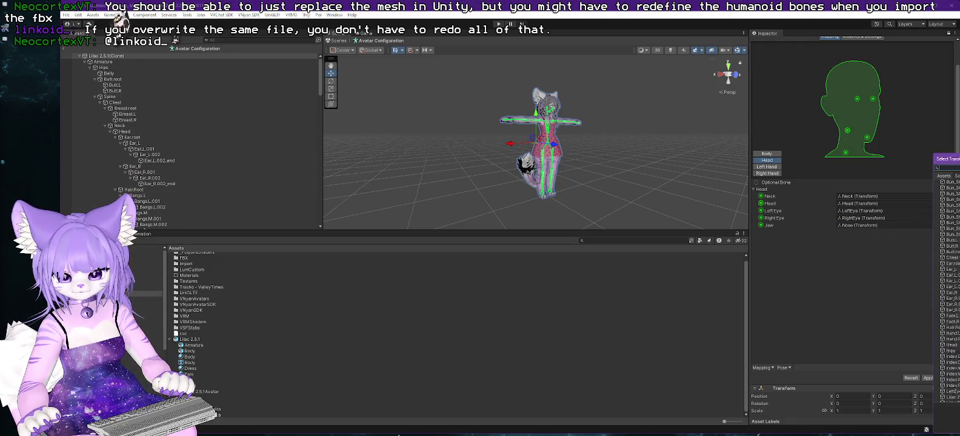
pyautogui.doubleClick(952, 184)
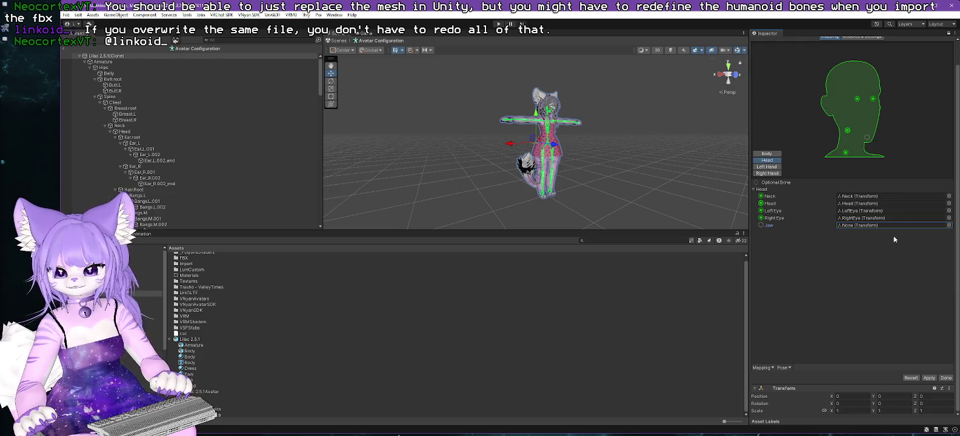
pyautogui.click(768, 166)
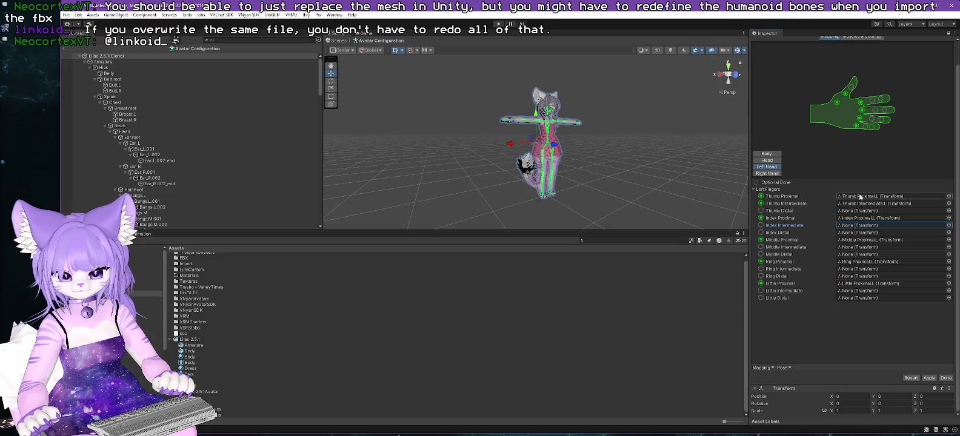
# Assign the left Index and Middle Intermediate and Distal bones to their finger slots
pyautogui.scroll(-10, 265, 161)
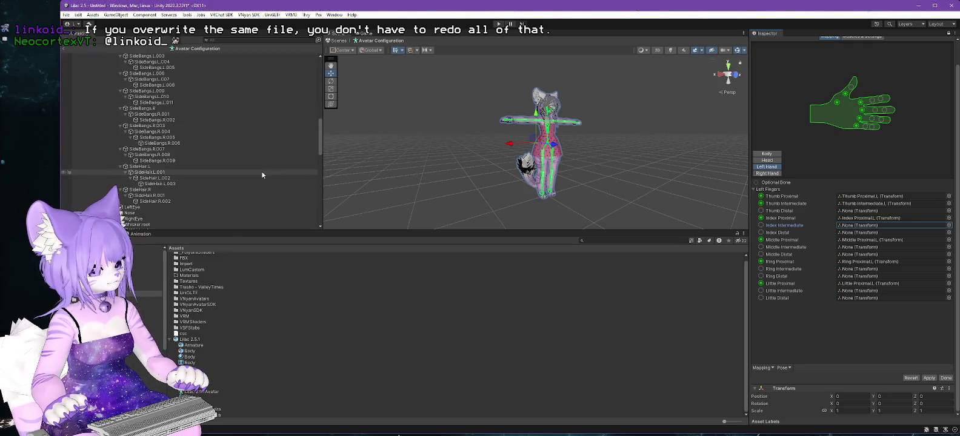
pyautogui.click(867, 205)
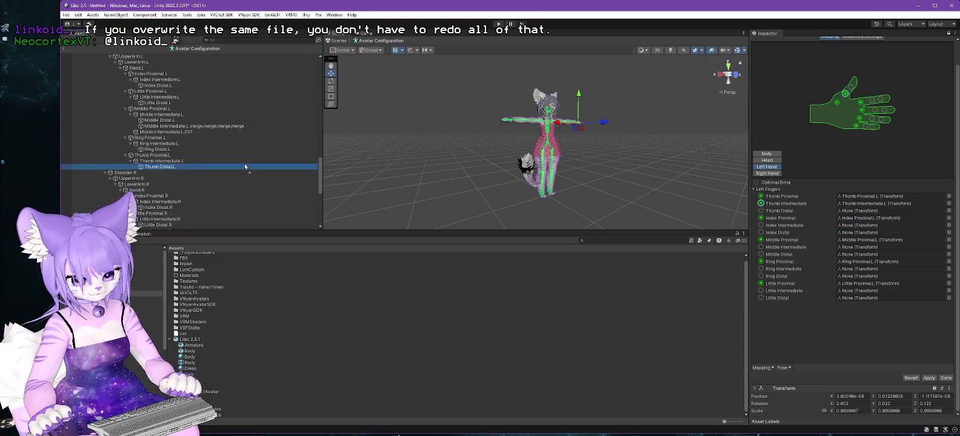
pyautogui.click(870, 211)
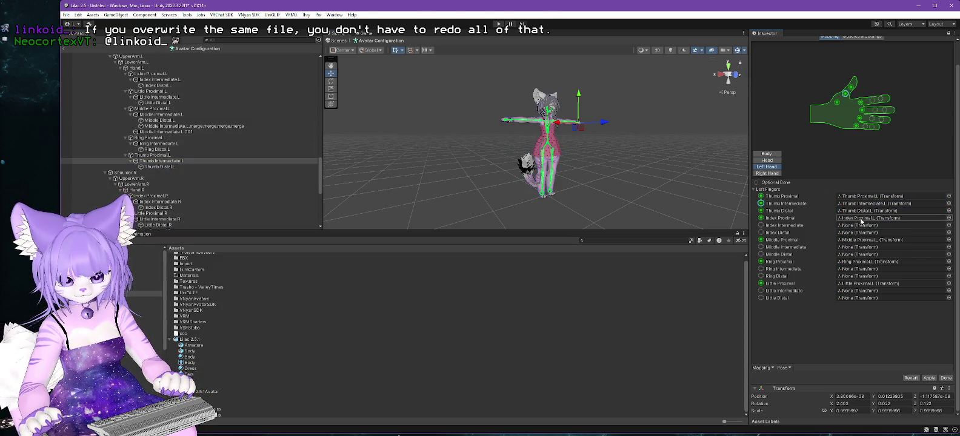
pyautogui.click(160, 79)
pyautogui.moveTo(161, 80); pyautogui.dragTo(870, 226)
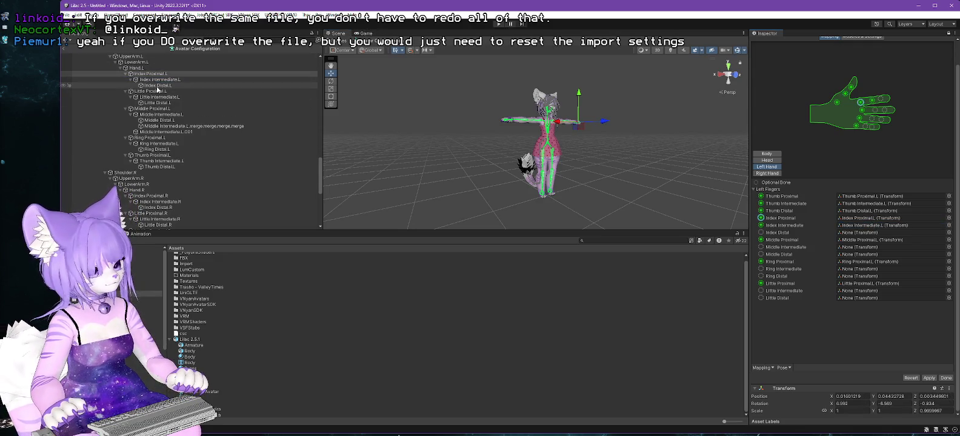
pyautogui.moveTo(158, 86); pyautogui.dragTo(865, 239)
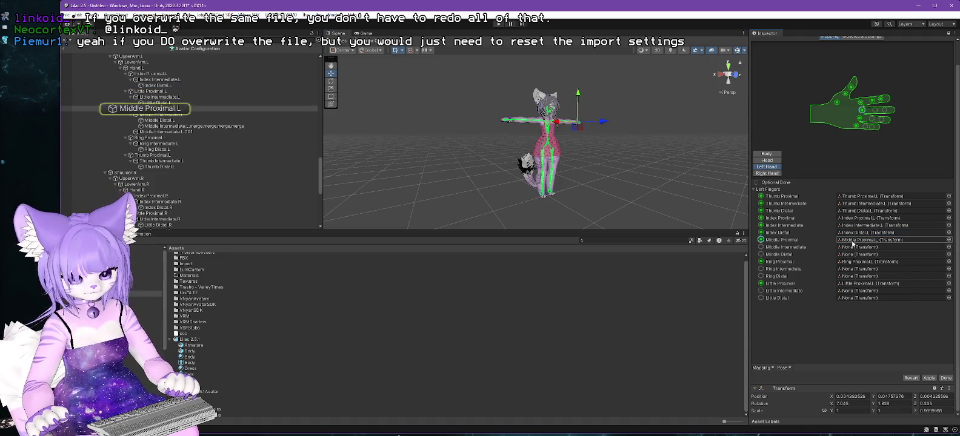
pyautogui.click(162, 115)
pyautogui.moveTo(162, 119); pyautogui.dragTo(864, 247)
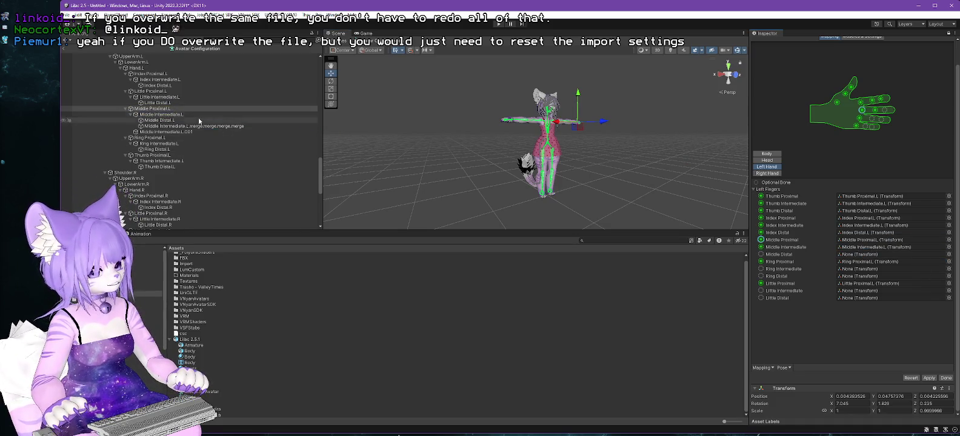
pyautogui.moveTo(845, 241); pyautogui.dragTo(852, 255)
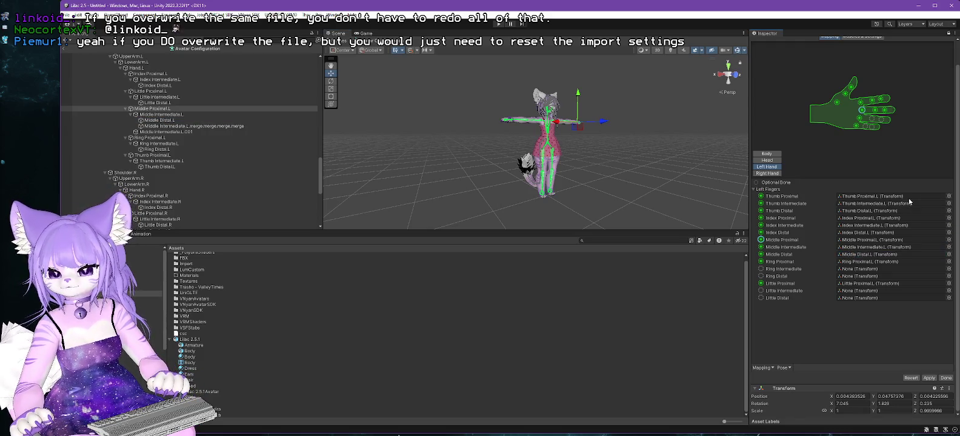
# Assign the left Ring and Little Intermediate and Distal bones to their finger slots
pyautogui.click(862, 263)
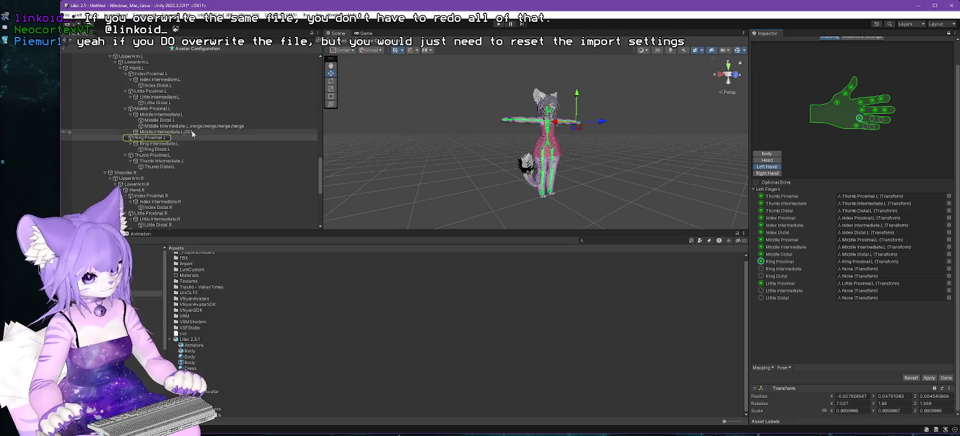
pyautogui.click(932, 271)
pyautogui.moveTo(932, 272); pyautogui.dragTo(933, 271)
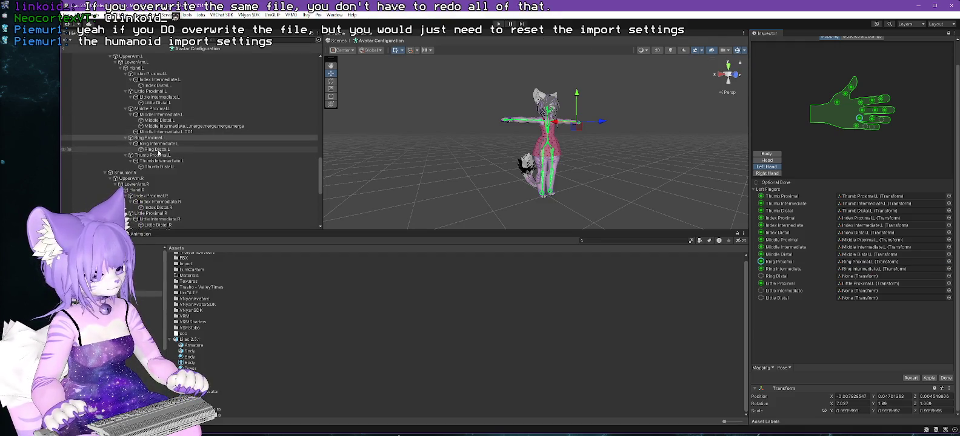
pyautogui.click(865, 276)
pyautogui.moveTo(866, 277); pyautogui.dragTo(865, 276)
pyautogui.click(864, 283)
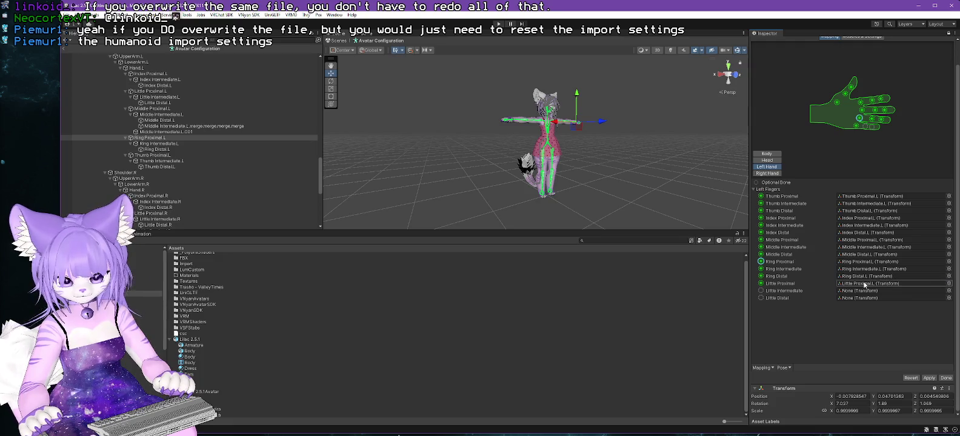
pyautogui.moveTo(146, 98)
pyautogui.mouseDown()
pyautogui.moveTo(182, 121)
pyautogui.moveTo(867, 280)
pyautogui.moveTo(870, 291)
pyautogui.mouseUp()
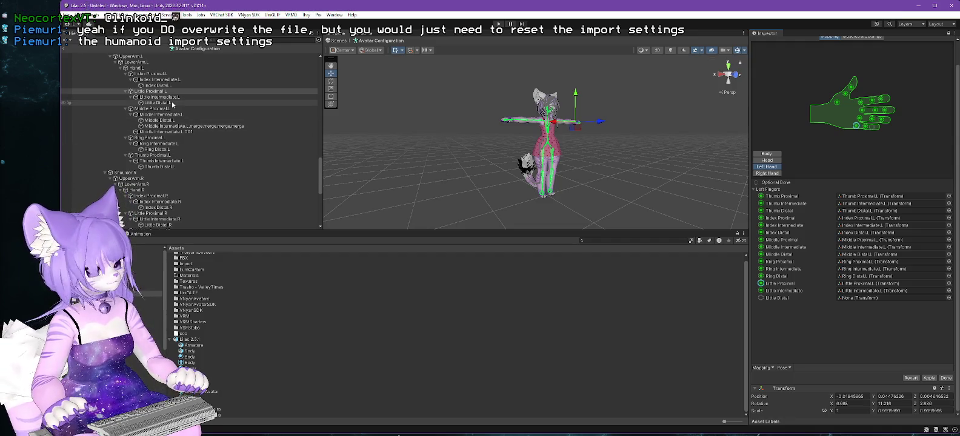
pyautogui.moveTo(158, 104); pyautogui.dragTo(851, 301)
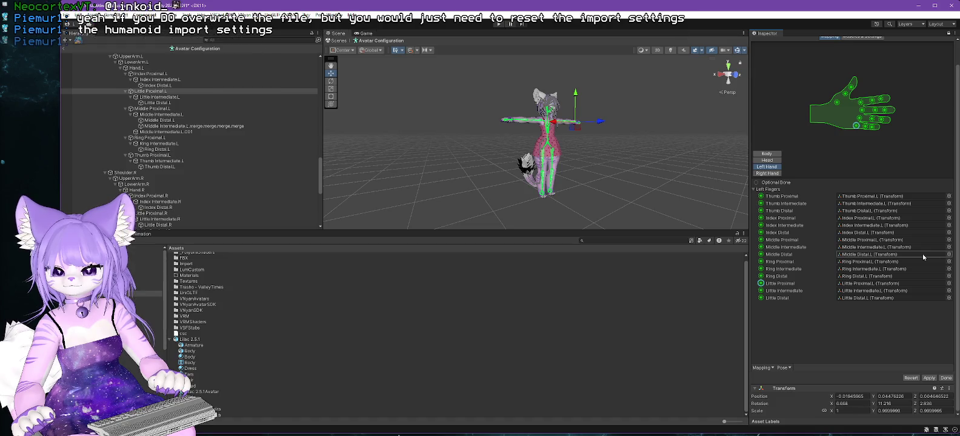
pyautogui.click(768, 174)
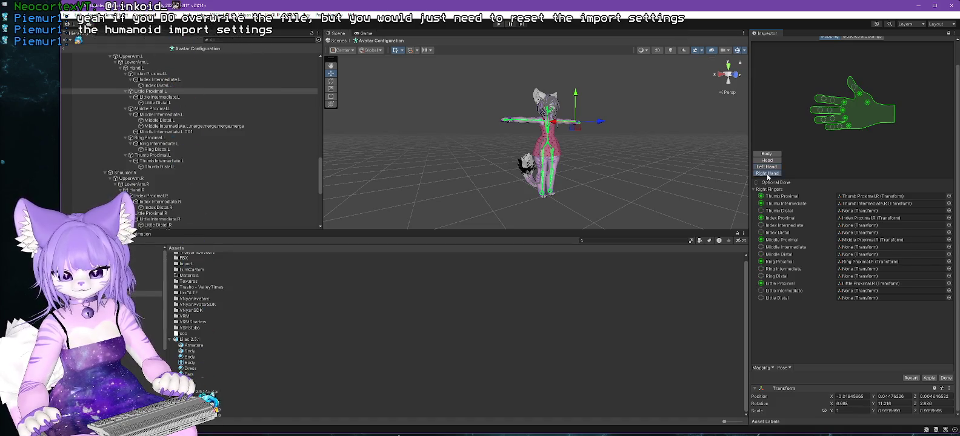
# Map the right Thumb Distal, Index Intermediate/Distal and Middle Intermediate bones to their slots
pyautogui.click(879, 203)
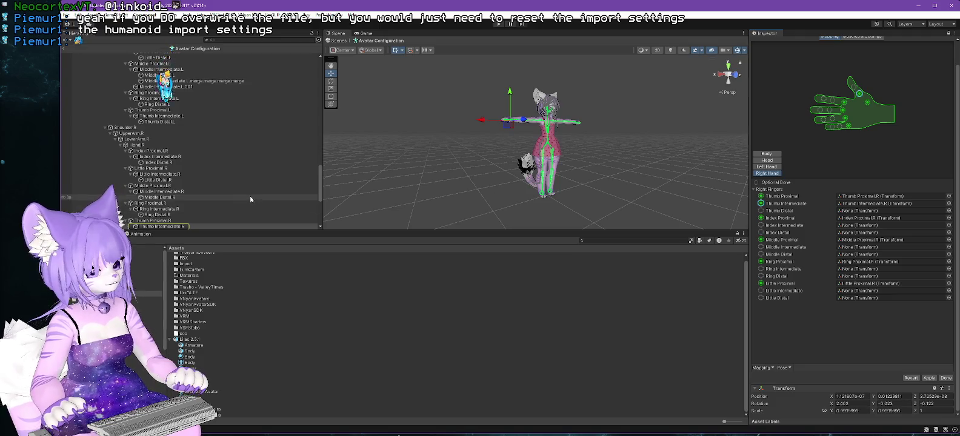
pyautogui.scroll(3, 181, 151)
pyautogui.moveTo(181, 162); pyautogui.dragTo(856, 214)
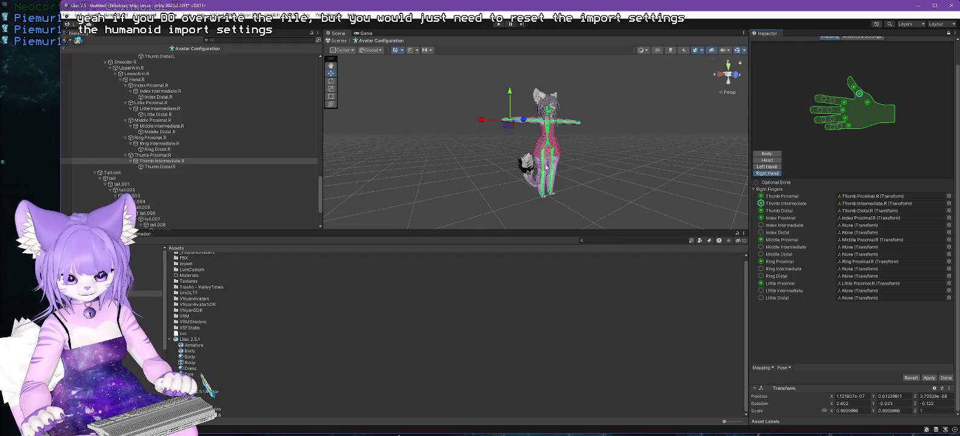
pyautogui.moveTo(169, 91)
pyautogui.mouseDown()
pyautogui.moveTo(606, 213)
pyautogui.moveTo(895, 238)
pyautogui.moveTo(891, 226)
pyautogui.mouseUp()
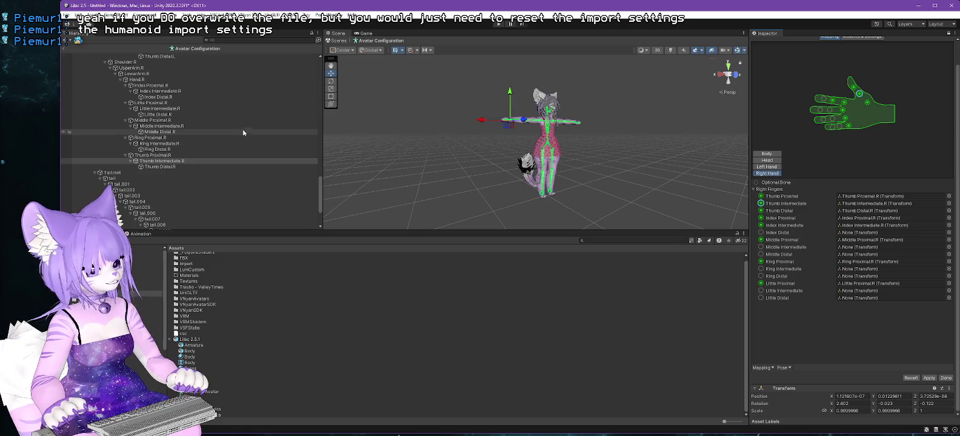
pyautogui.moveTo(168, 97)
pyautogui.mouseDown()
pyautogui.moveTo(872, 266)
pyautogui.moveTo(882, 238)
pyautogui.mouseUp()
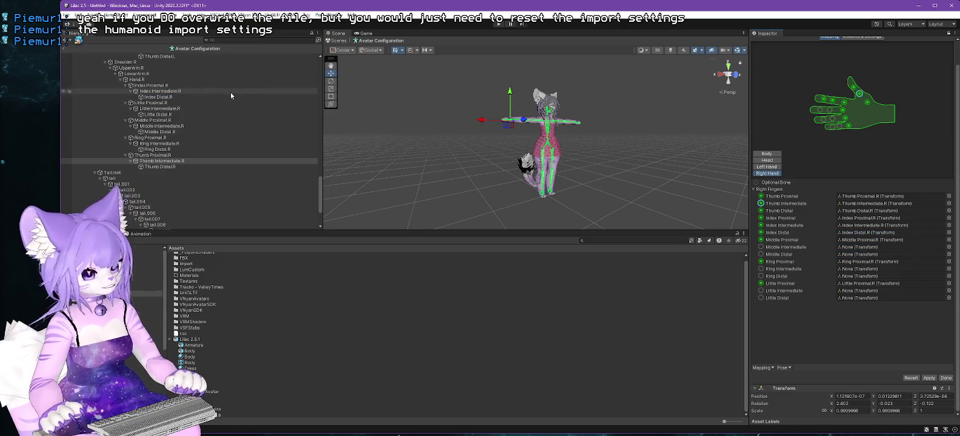
pyautogui.moveTo(175, 128); pyautogui.dragTo(876, 247)
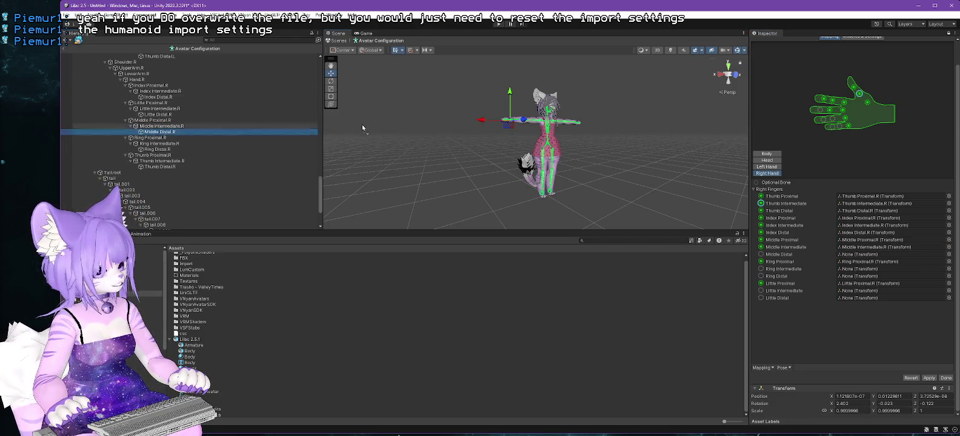
# Map the right Middle Distal, Ring and Little finger bones, then apply the mapping
pyautogui.click(909, 226)
pyautogui.moveTo(910, 226); pyautogui.dragTo(873, 254)
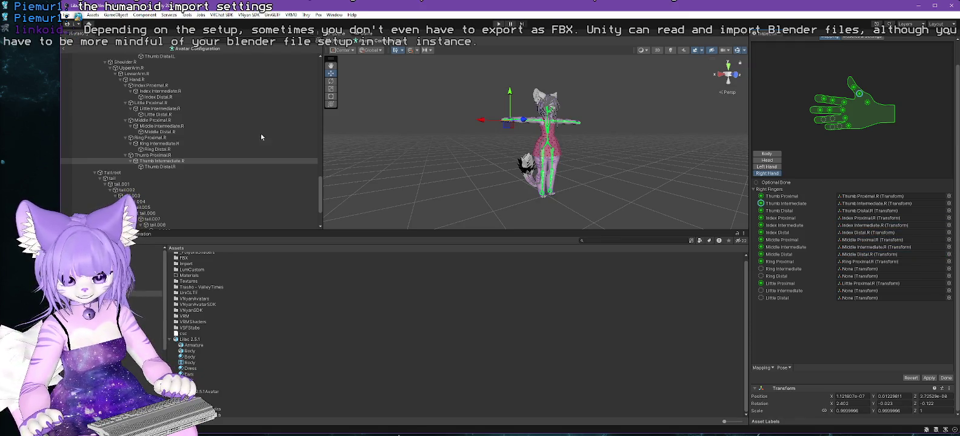
pyautogui.moveTo(181, 144)
pyautogui.mouseDown()
pyautogui.moveTo(364, 146)
pyautogui.moveTo(504, 203)
pyautogui.moveTo(873, 269)
pyautogui.mouseUp()
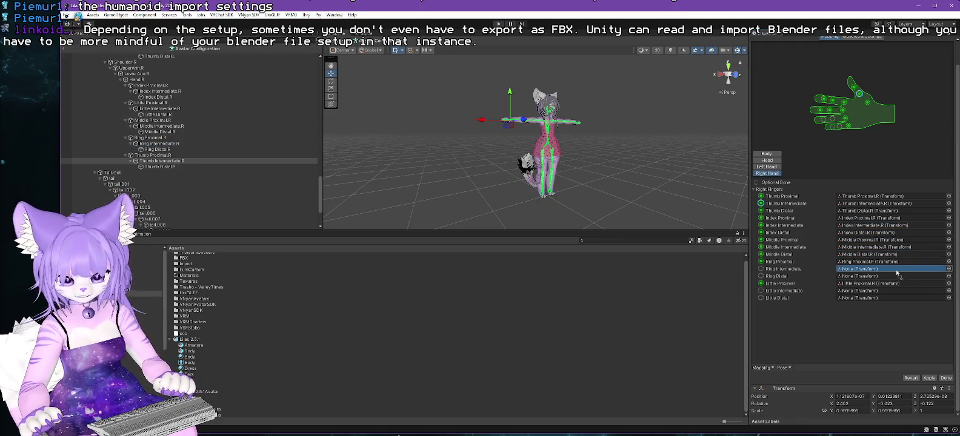
pyautogui.moveTo(197, 107)
pyautogui.mouseDown()
pyautogui.moveTo(255, 151)
pyautogui.moveTo(852, 254)
pyautogui.moveTo(851, 278)
pyautogui.mouseUp()
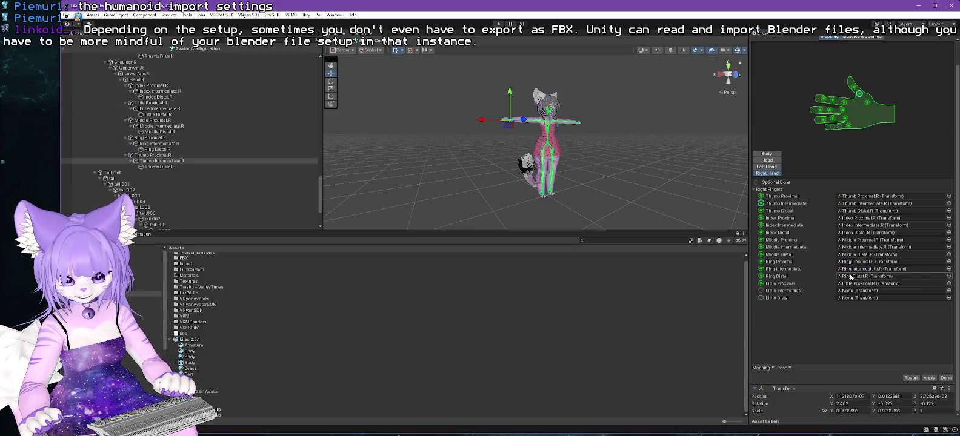
pyautogui.moveTo(159, 108); pyautogui.dragTo(843, 295)
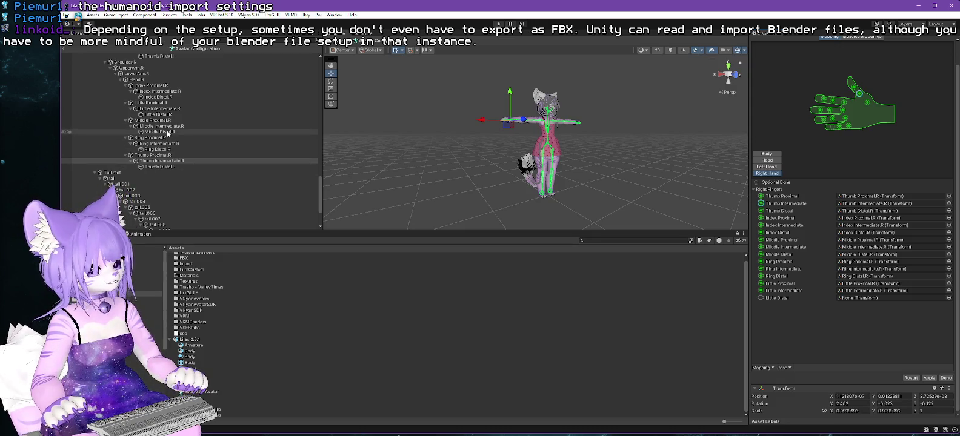
pyautogui.moveTo(157, 114); pyautogui.dragTo(862, 301)
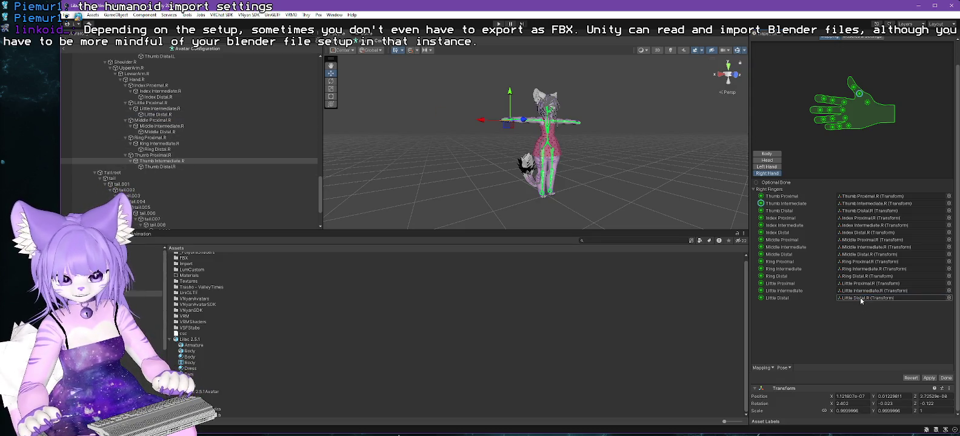
pyautogui.click(929, 378)
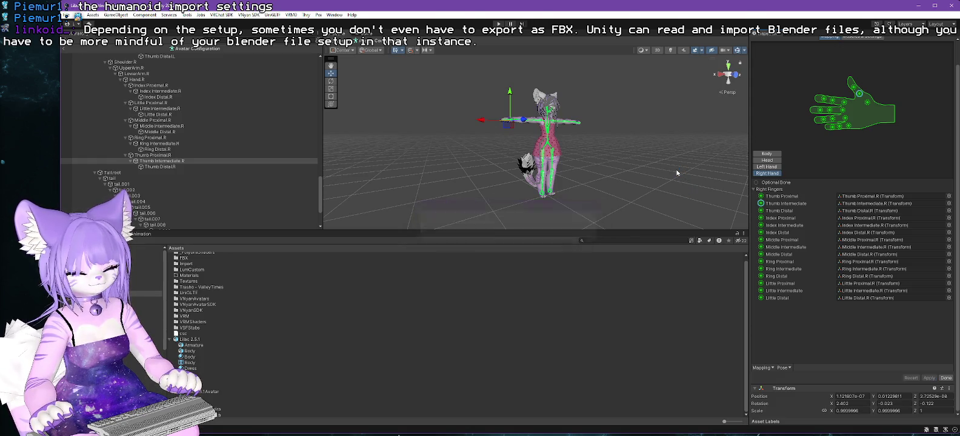
pyautogui.click(947, 378)
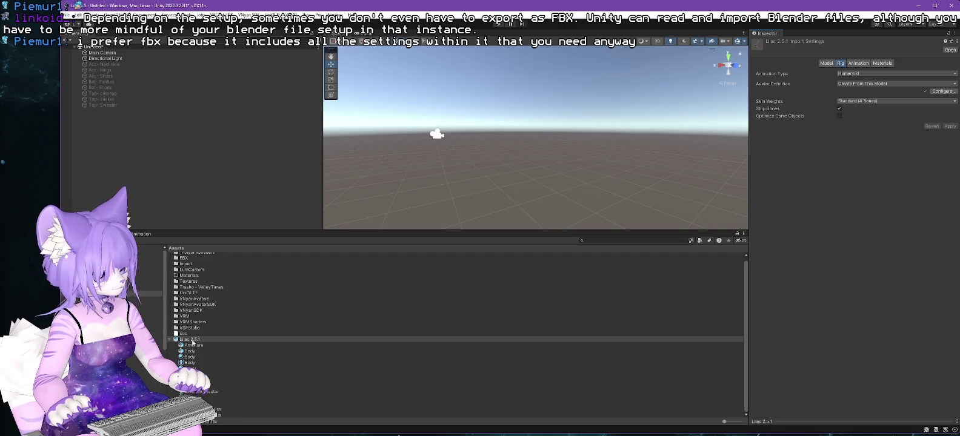
# Drag Lilac 2.5.1 from Assets/FBX into the scene and select its Body mesh
pyautogui.click(191, 340)
pyautogui.click(145, 305)
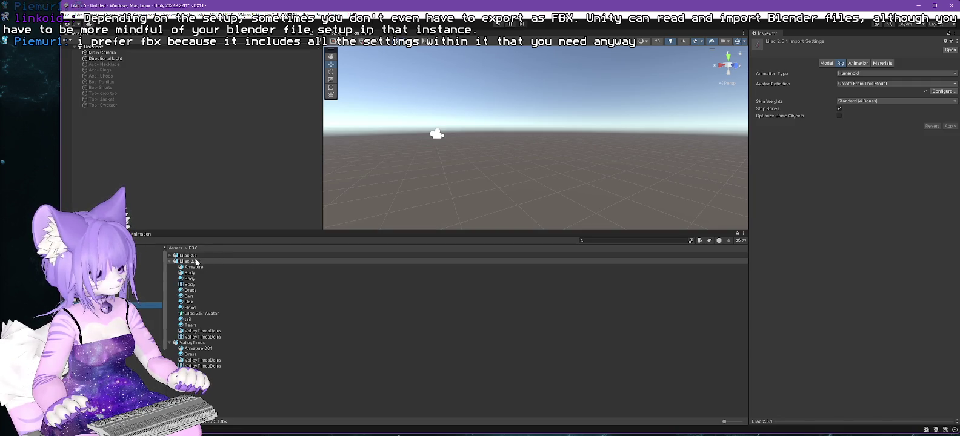
pyautogui.moveTo(93, 48); pyautogui.dragTo(534, 168)
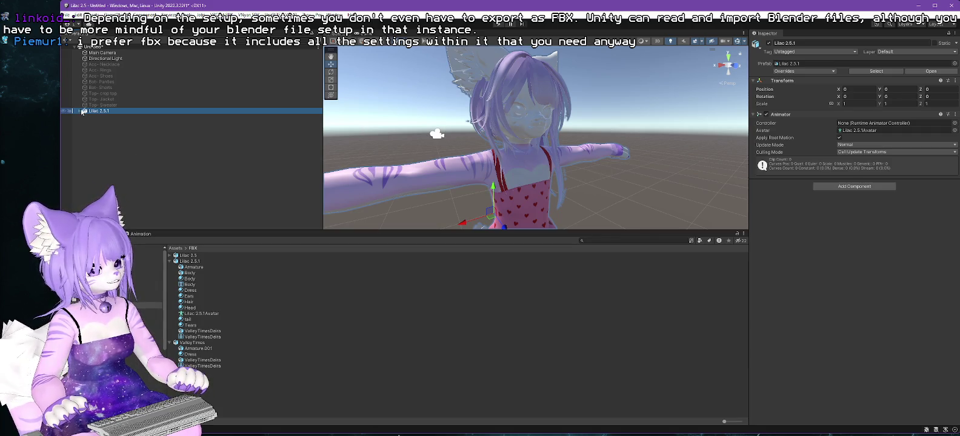
pyautogui.click(80, 112)
pyautogui.click(98, 123)
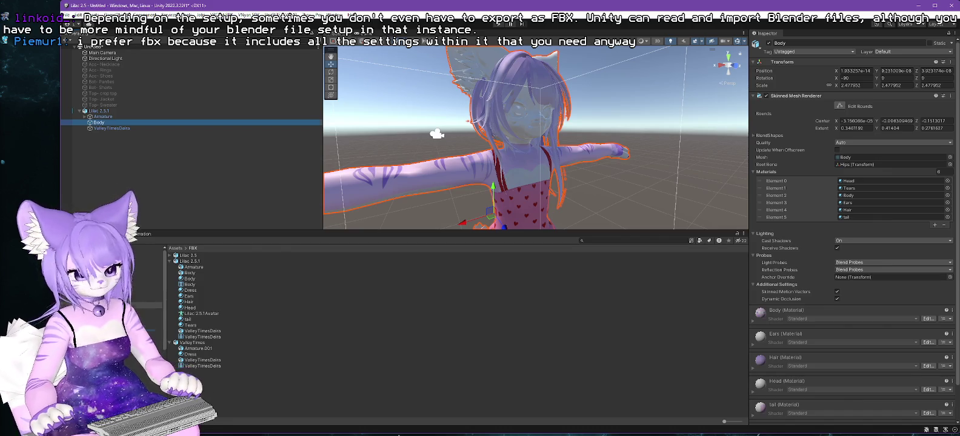
pyautogui.click(145, 328)
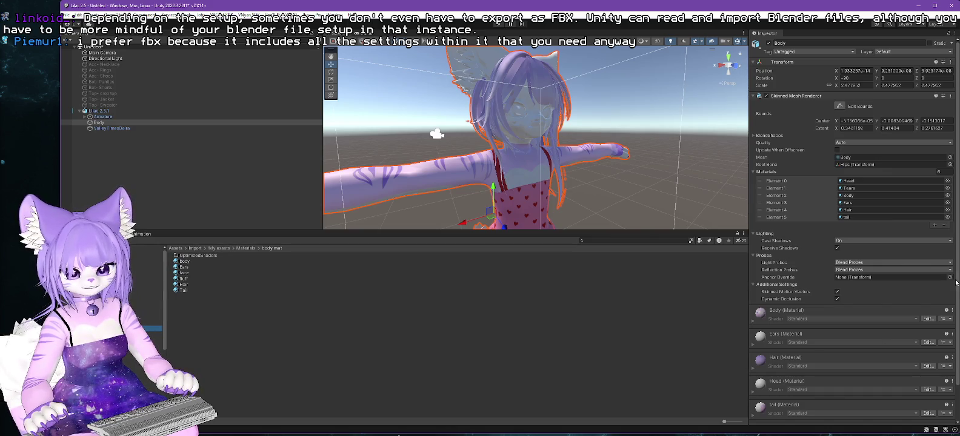
pyautogui.moveTo(184, 285); pyautogui.dragTo(851, 214)
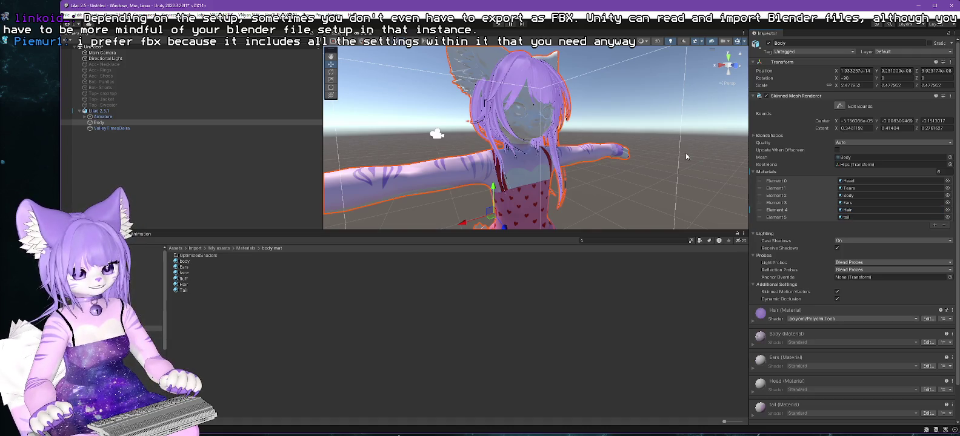
pyautogui.scroll(3, 687, 157)
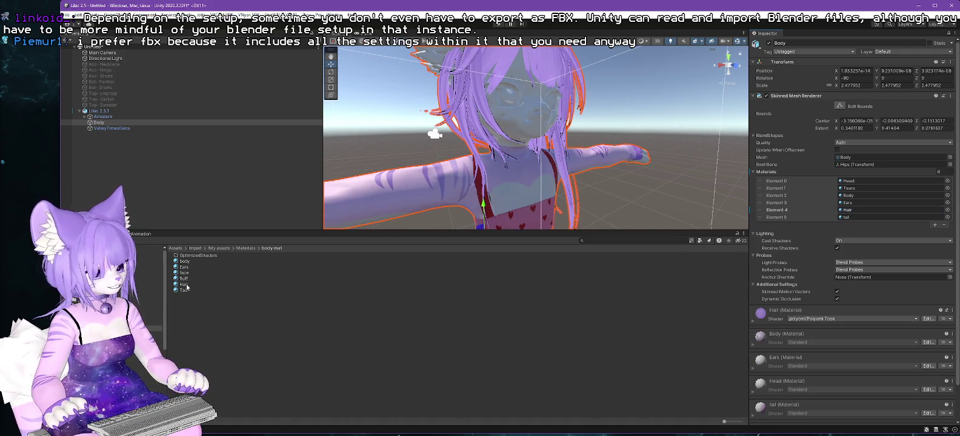
pyautogui.click(184, 285)
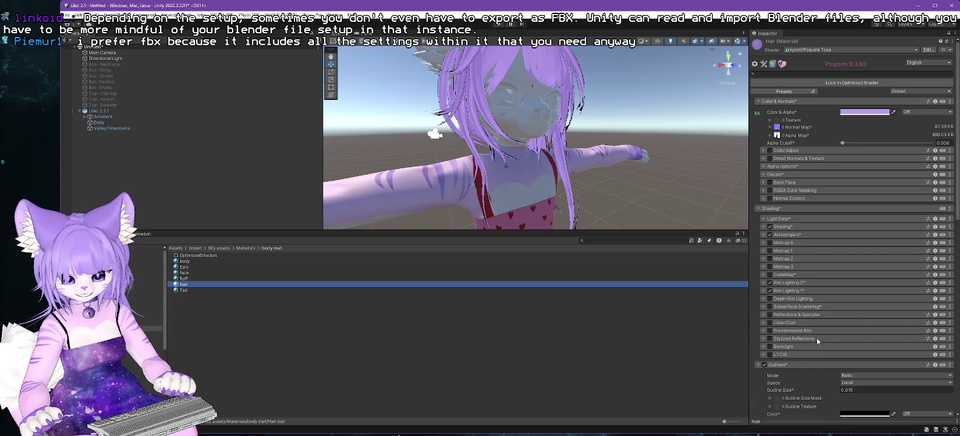
pyautogui.scroll(4, 566, 126)
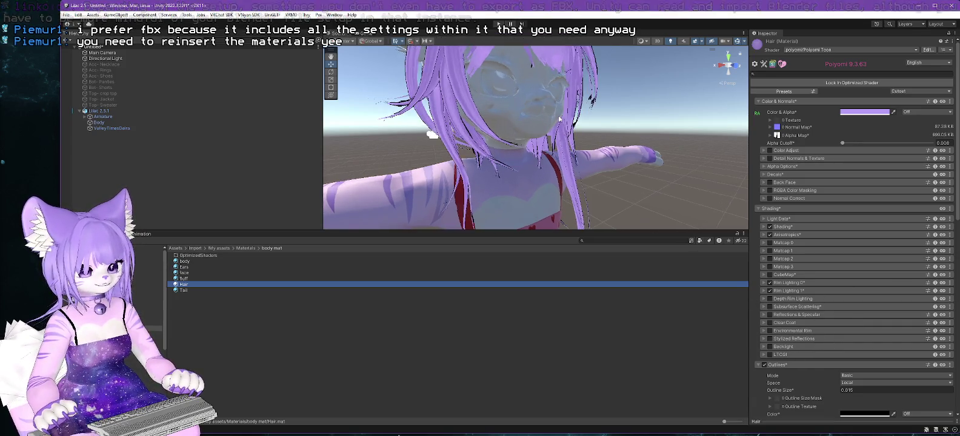
pyautogui.scroll(2, 567, 126)
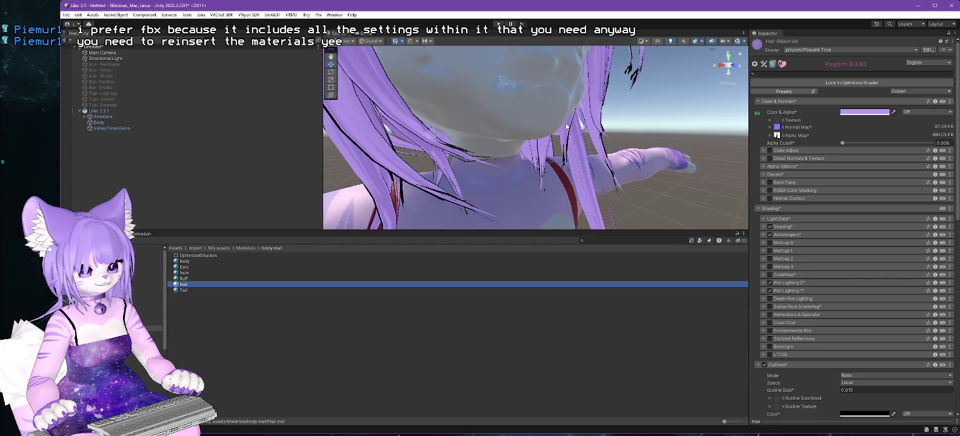
pyautogui.scroll(-4, 566, 126)
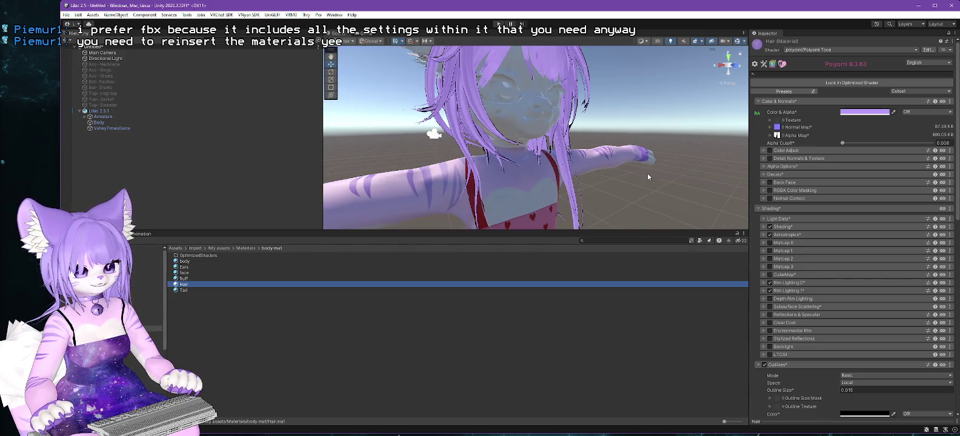
pyautogui.moveTo(648, 177)
pyautogui.mouseDown()
pyautogui.moveTo(587, 153)
pyautogui.moveTo(455, 141)
pyautogui.moveTo(579, 152)
pyautogui.moveTo(597, 143)
pyautogui.moveTo(568, 155)
pyautogui.moveTo(593, 146)
pyautogui.moveTo(537, 143)
pyautogui.moveTo(582, 120)
pyautogui.moveTo(633, 113)
pyautogui.mouseUp()
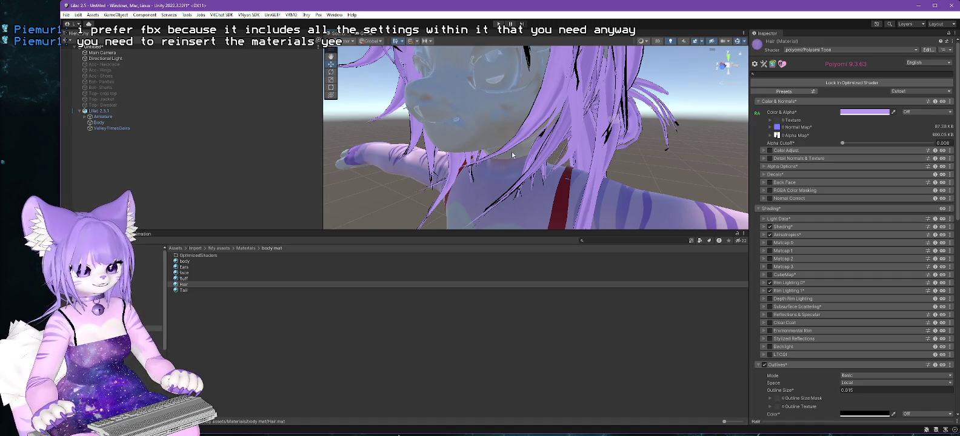
pyautogui.moveTo(512, 154)
pyautogui.mouseDown()
pyautogui.moveTo(476, 140)
pyautogui.moveTo(584, 157)
pyautogui.mouseUp()
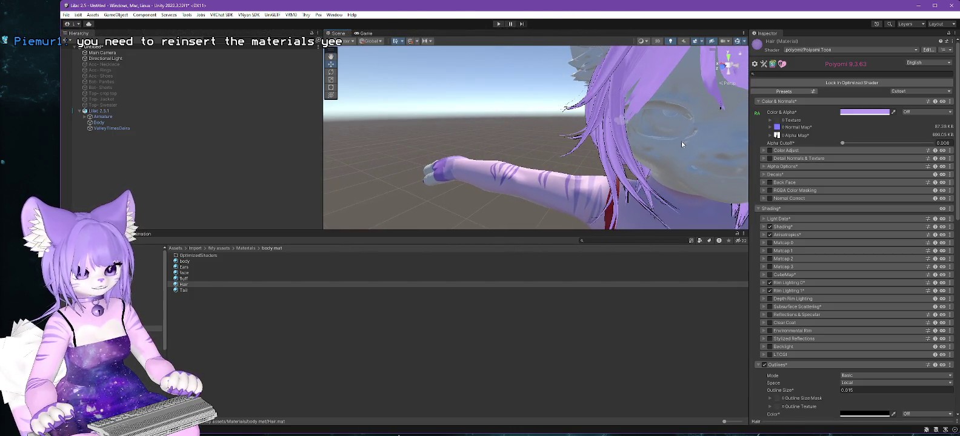
pyautogui.moveTo(700, 157)
pyautogui.mouseDown()
pyautogui.moveTo(650, 137)
pyautogui.moveTo(663, 137)
pyautogui.mouseUp()
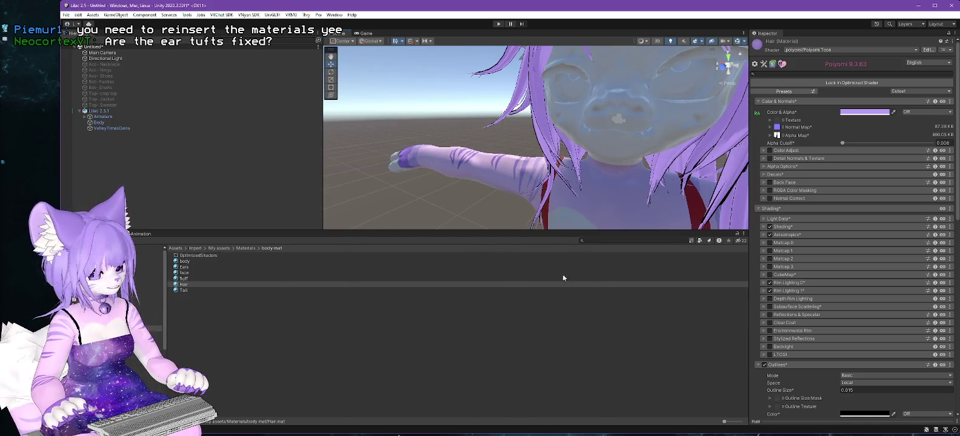
pyautogui.click(98, 122)
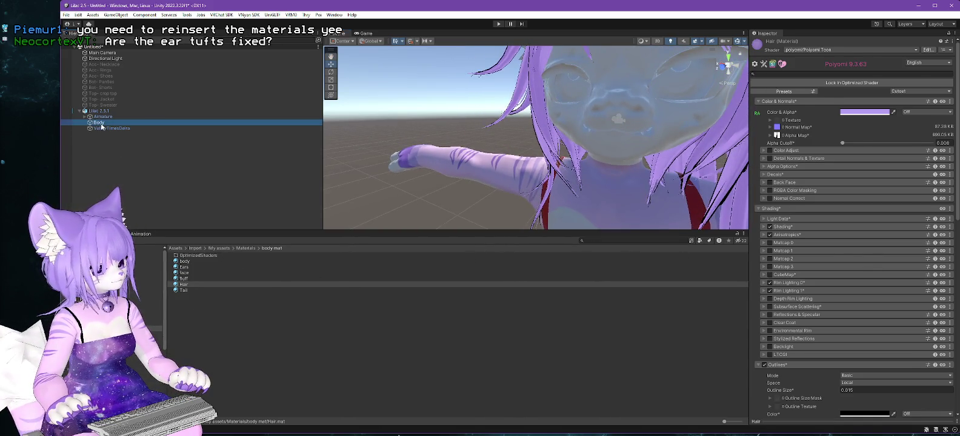
# Assign the Ears material to Body's Materials Element 3 and orbit to inspect the ears
pyautogui.click(186, 269)
pyautogui.moveTo(185, 269)
pyautogui.mouseDown()
pyautogui.moveTo(446, 257)
pyautogui.moveTo(876, 205)
pyautogui.moveTo(861, 203)
pyautogui.mouseUp()
pyautogui.moveTo(681, 127)
pyautogui.mouseDown()
pyautogui.moveTo(574, 161)
pyautogui.moveTo(765, 163)
pyautogui.mouseUp()
pyautogui.moveTo(703, 154)
pyautogui.mouseDown()
pyautogui.moveTo(653, 168)
pyautogui.moveTo(739, 182)
pyautogui.moveTo(807, 179)
pyautogui.moveTo(560, 144)
pyautogui.moveTo(570, 147)
pyautogui.moveTo(523, 151)
pyautogui.moveTo(542, 141)
pyautogui.moveTo(522, 139)
pyautogui.mouseUp()
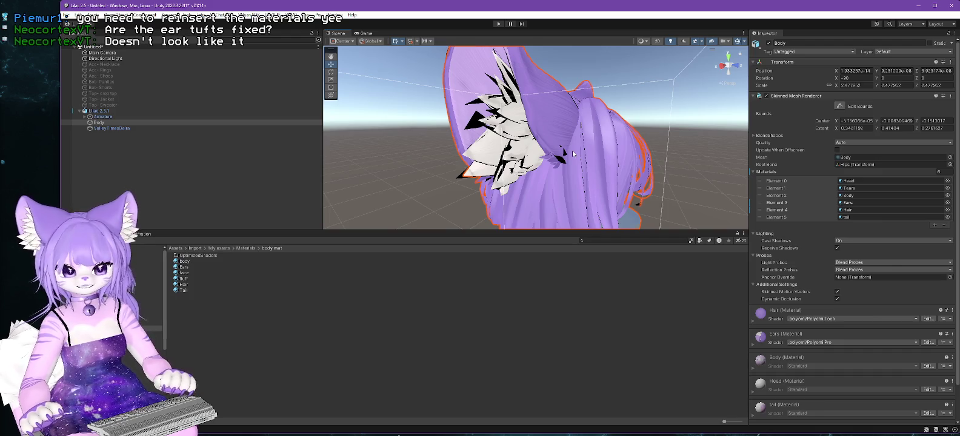
pyautogui.moveTo(572, 150); pyautogui.dragTo(589, 211)
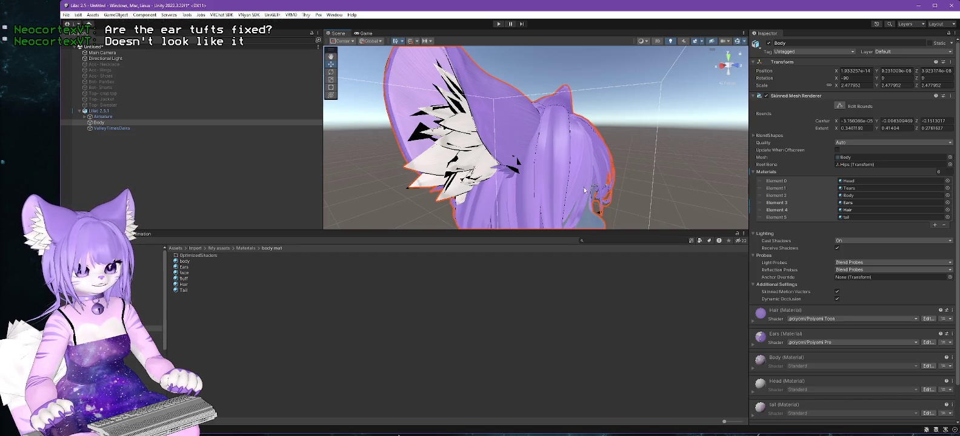
pyautogui.moveTo(576, 184)
pyautogui.mouseDown()
pyautogui.moveTo(548, 182)
pyautogui.moveTo(569, 168)
pyautogui.moveTo(569, 146)
pyautogui.moveTo(629, 139)
pyautogui.moveTo(584, 111)
pyautogui.mouseUp()
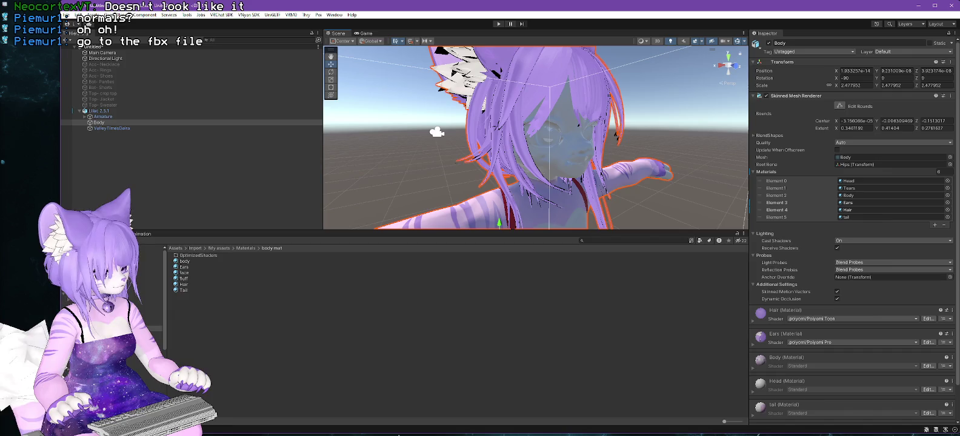
# Set Lilac 2.5.1's Model-tab Normals to Calculate and apply to reimport it
pyautogui.click(142, 305)
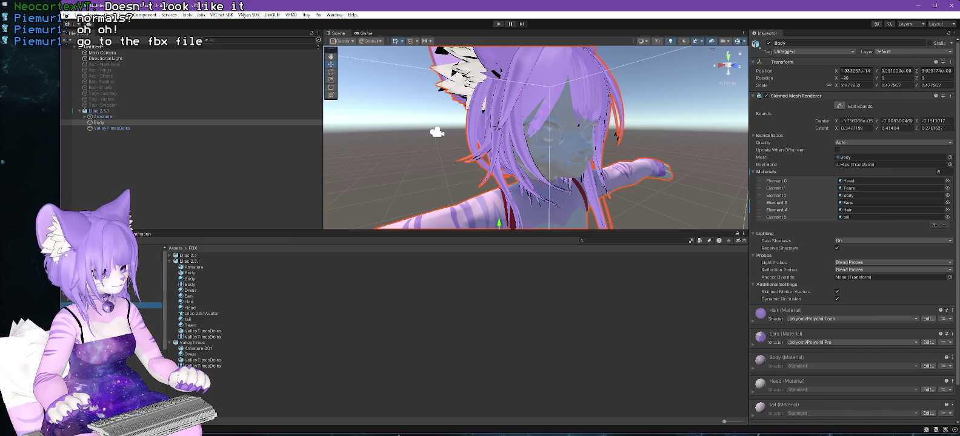
pyautogui.click(190, 262)
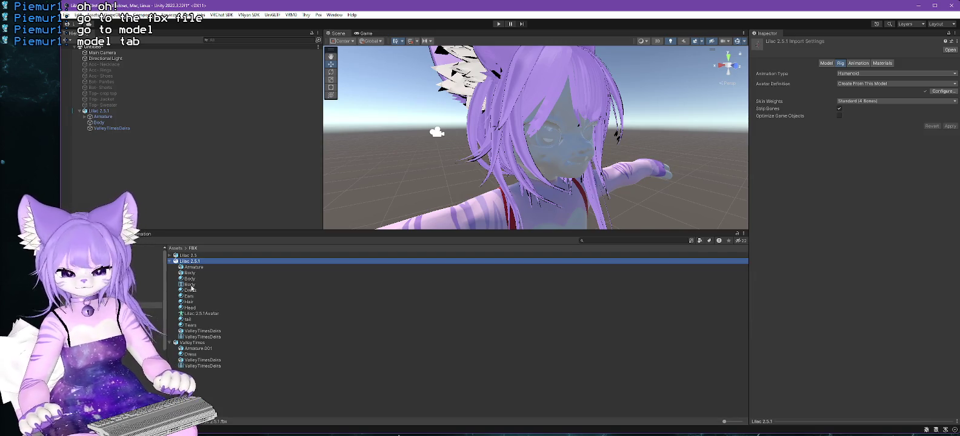
pyautogui.click(827, 63)
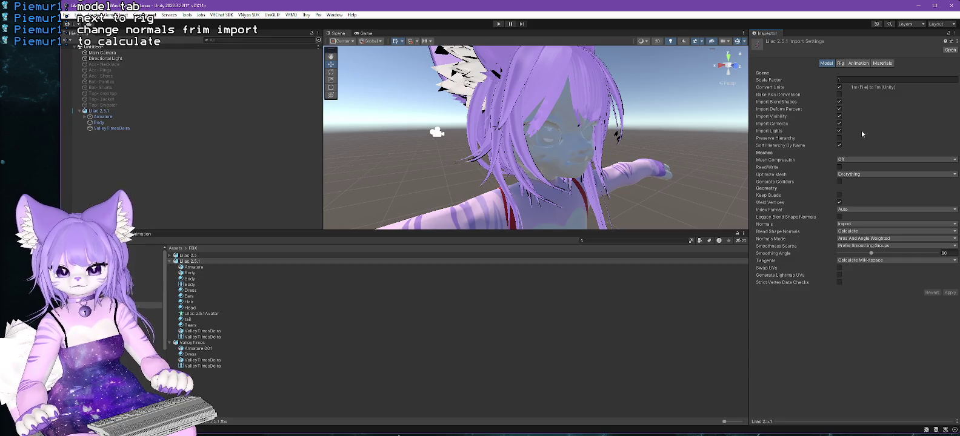
pyautogui.click(857, 223)
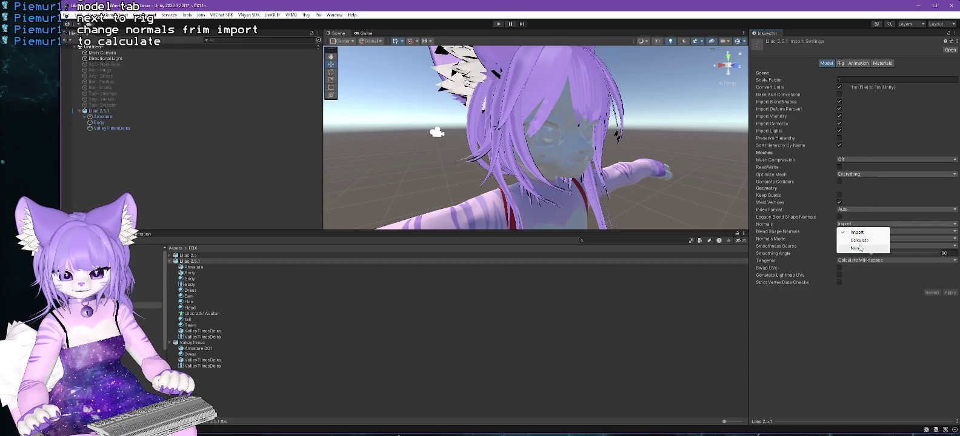
pyautogui.click(859, 241)
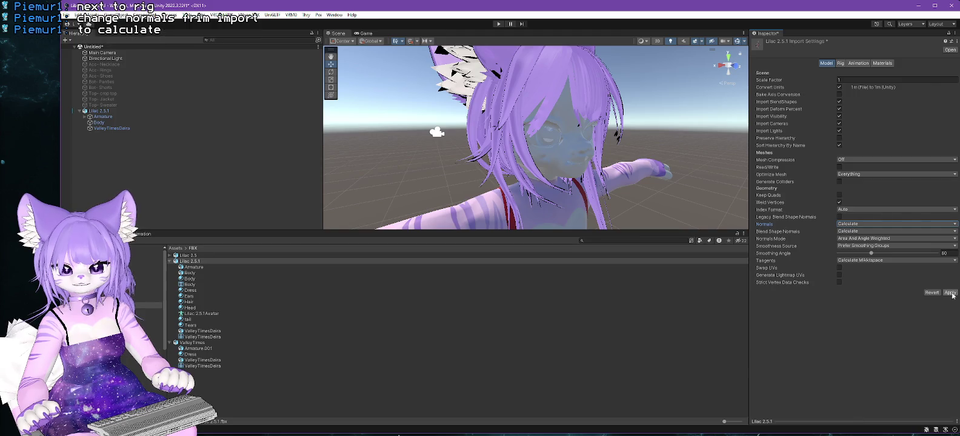
pyautogui.click(950, 292)
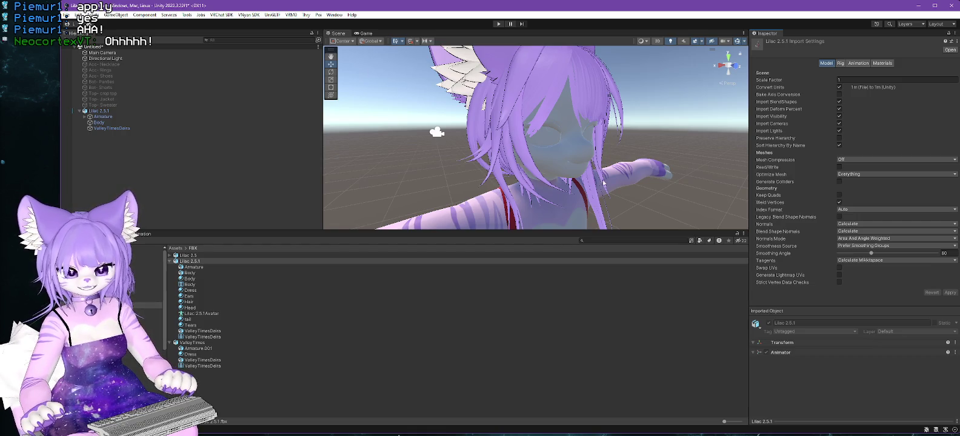
# Orbit around the reimported avatar, then select its Body mesh in the Hierarchy
pyautogui.moveTo(603, 186); pyautogui.dragTo(583, 179)
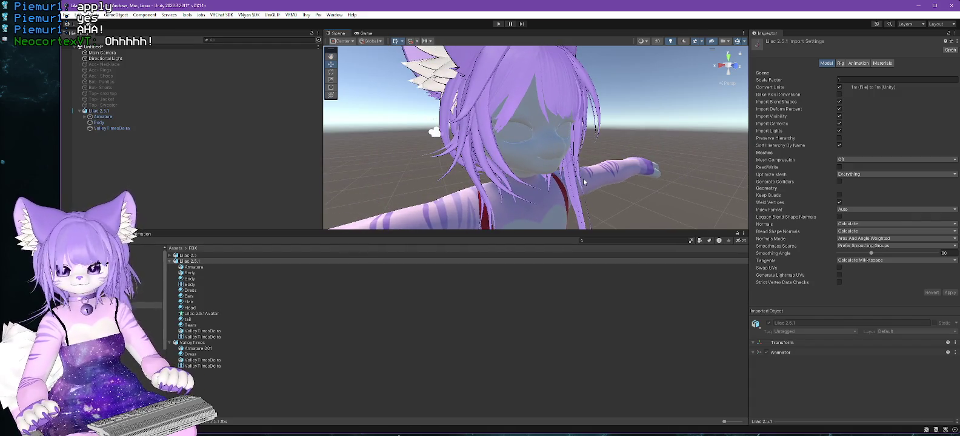
pyautogui.moveTo(699, 167); pyautogui.dragTo(673, 184)
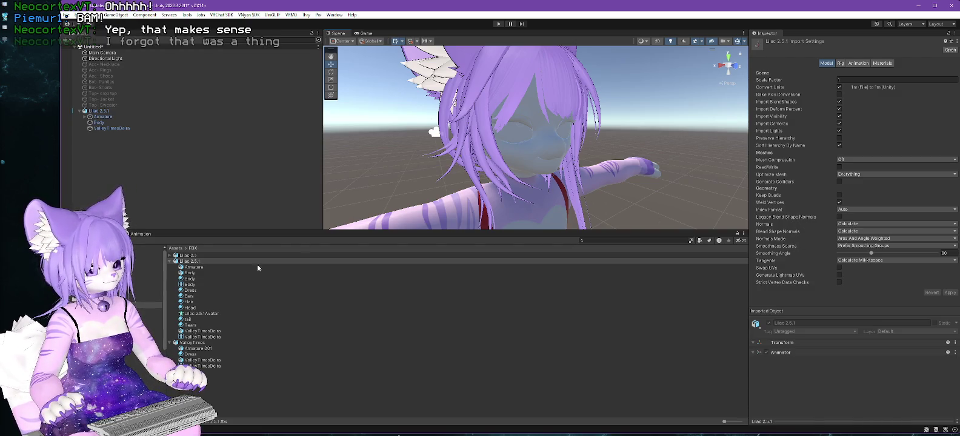
pyautogui.click(99, 123)
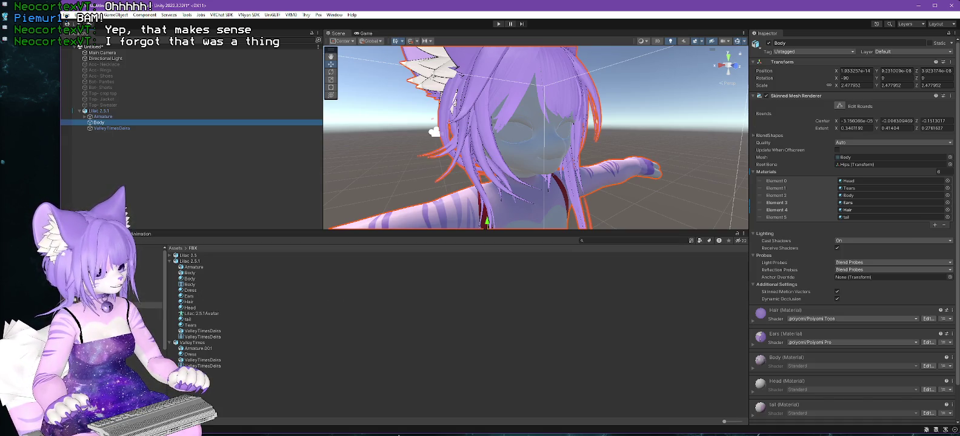
# Assign the face, body and Tail materials to Body's Elements 0, 2 and 5
pyautogui.click(148, 329)
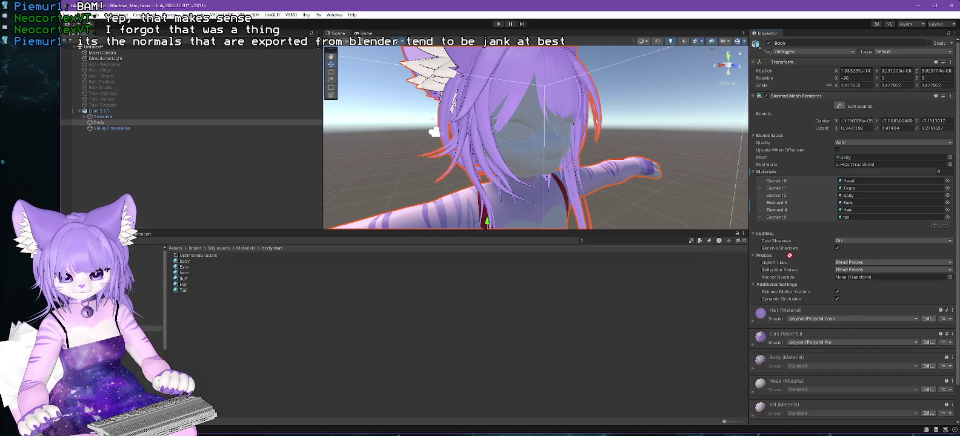
pyautogui.click(854, 181)
pyautogui.moveTo(854, 181); pyautogui.dragTo(854, 181)
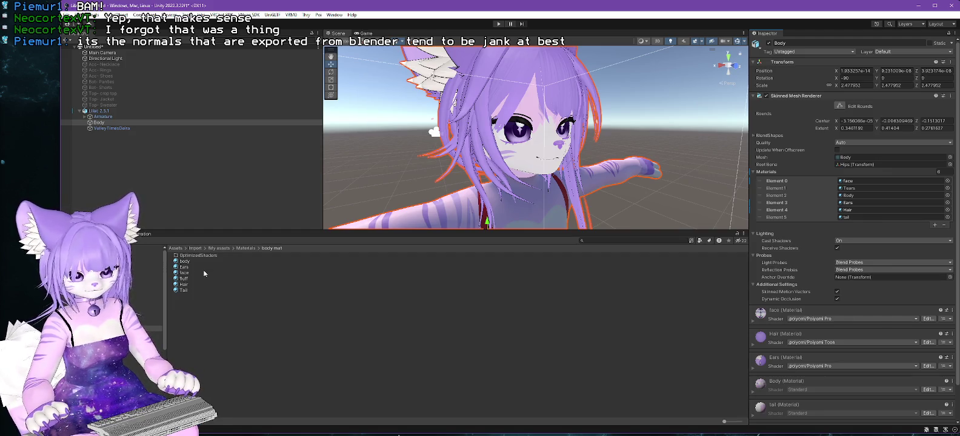
pyautogui.moveTo(185, 262); pyautogui.dragTo(847, 202)
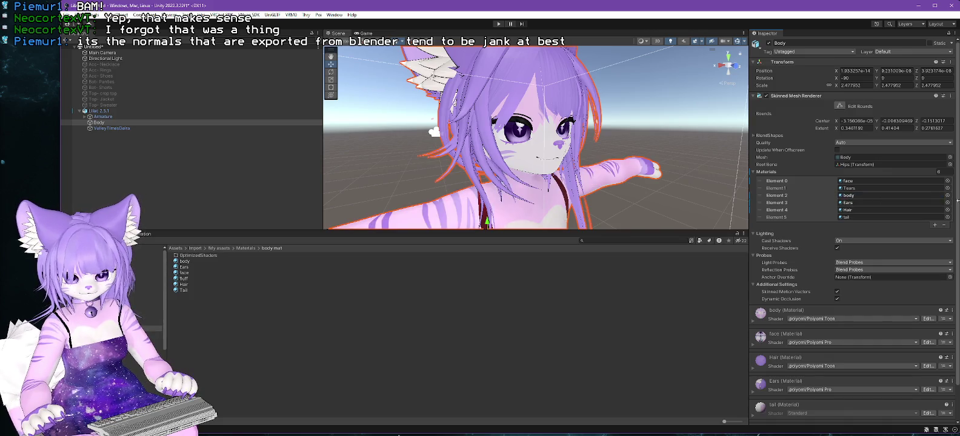
pyautogui.click(184, 291)
pyautogui.moveTo(184, 291)
pyautogui.mouseDown()
pyautogui.moveTo(758, 243)
pyautogui.moveTo(849, 218)
pyautogui.mouseUp()
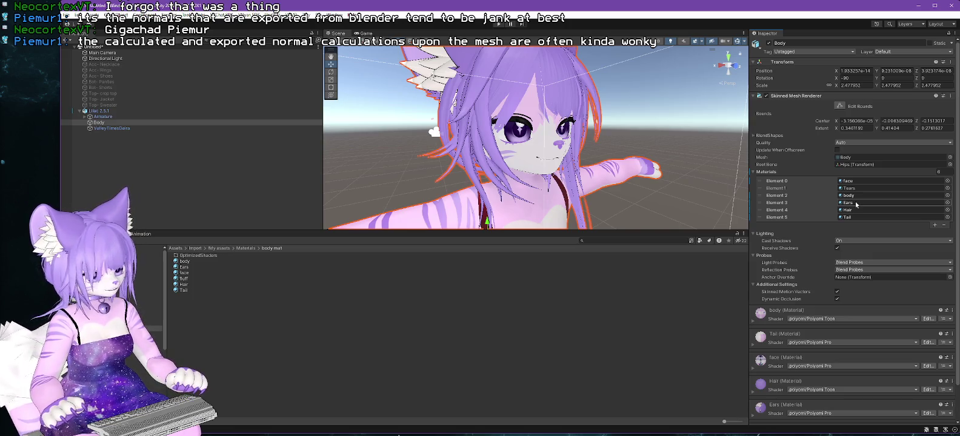
# Review the fluff material, recheck Body's materials, and view the face material's settings
pyautogui.click(184, 279)
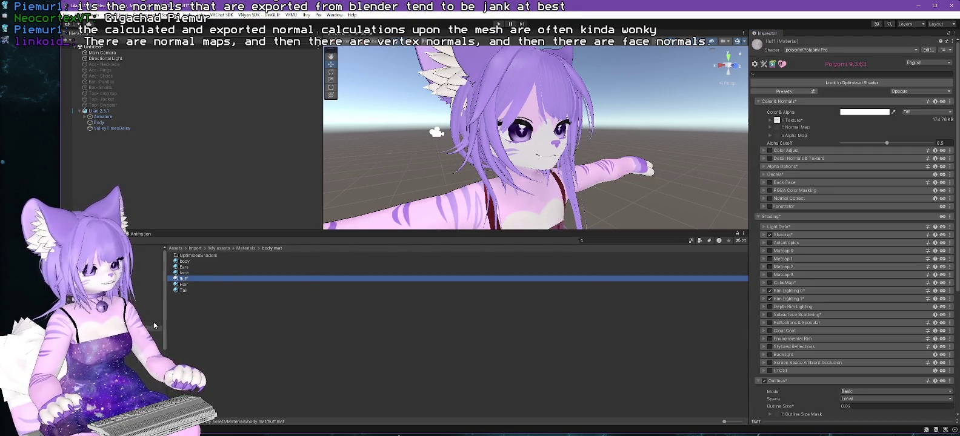
pyautogui.click(98, 122)
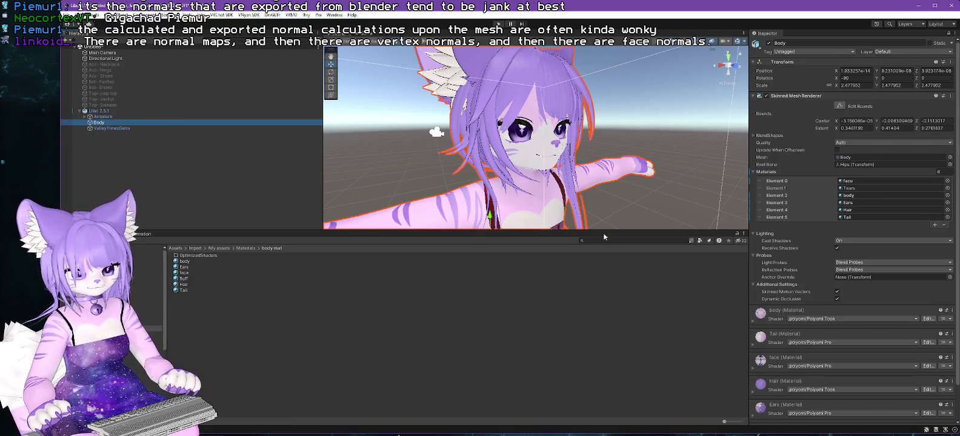
pyautogui.scroll(2, 603, 194)
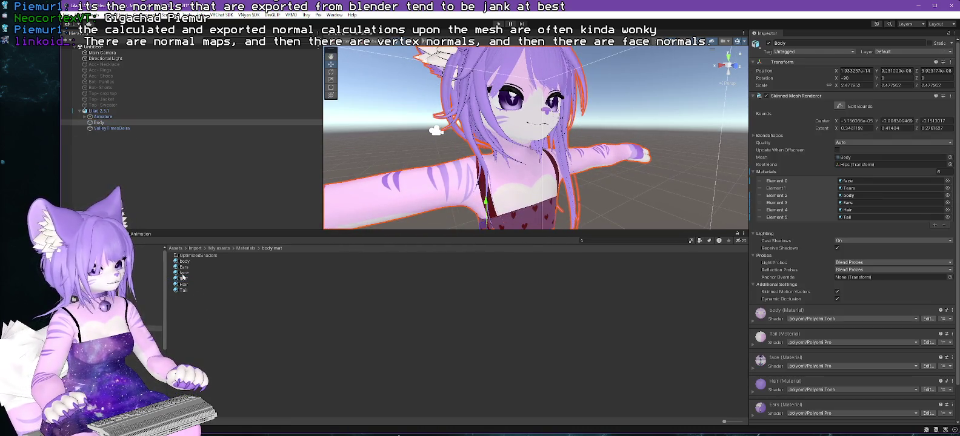
pyautogui.click(184, 274)
pyautogui.scroll(-10, 829, 241)
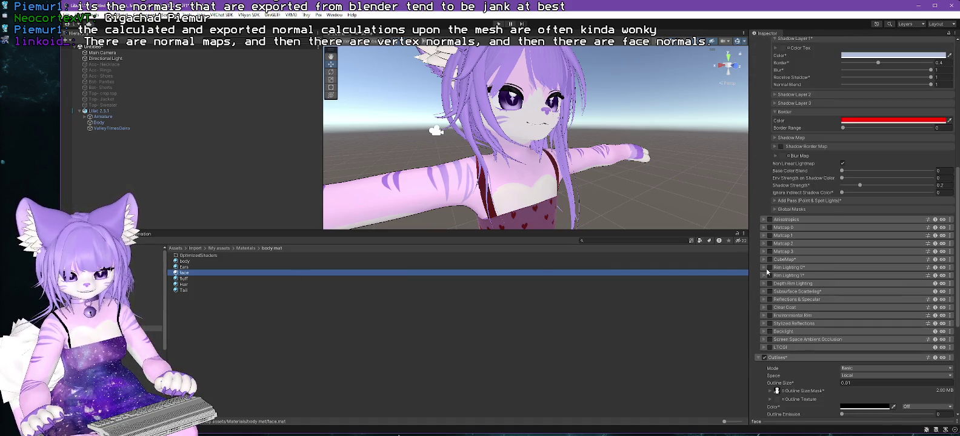
# Enable and expand the face material's Rim Lighting 1 and open the VRChat SDK builder
pyautogui.click(770, 268)
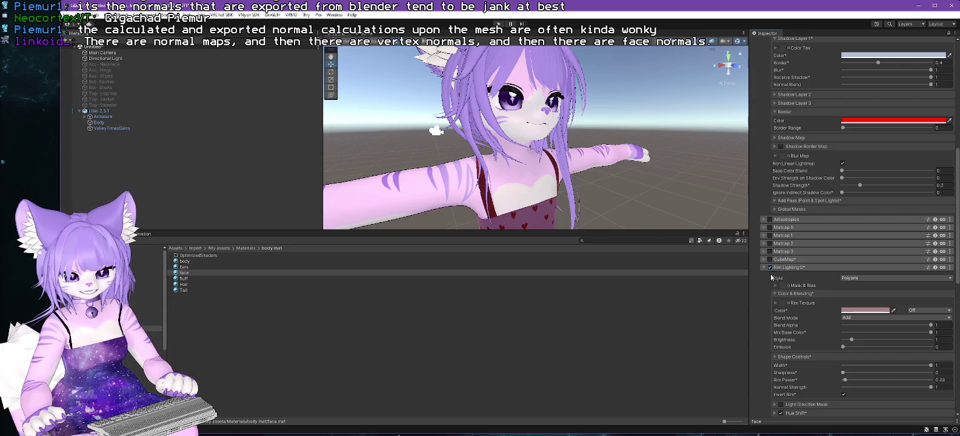
pyautogui.click(763, 269)
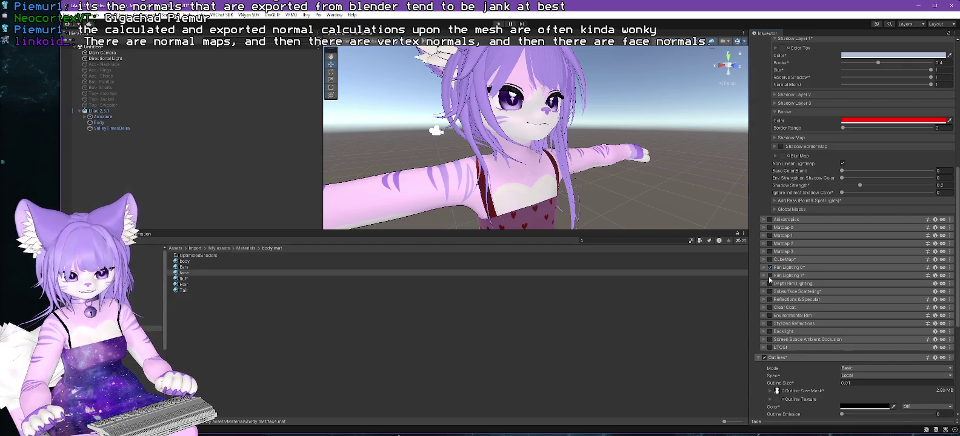
pyautogui.click(770, 276)
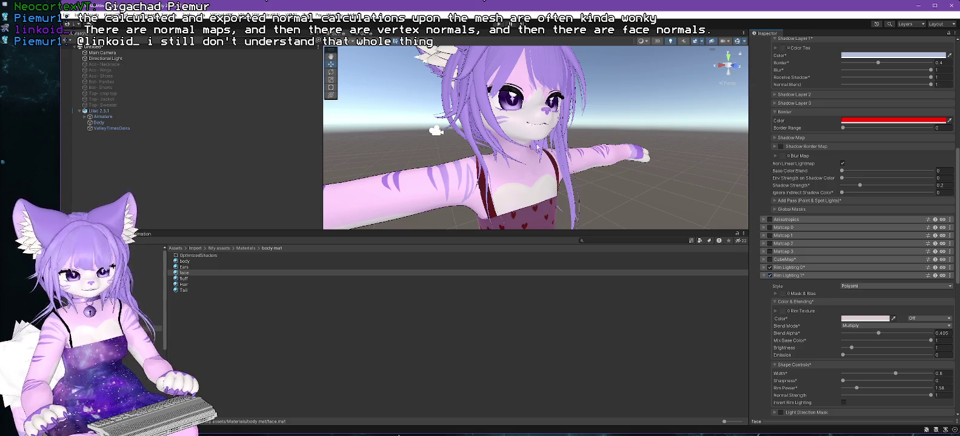
pyautogui.moveTo(537, 146); pyautogui.dragTo(600, 185)
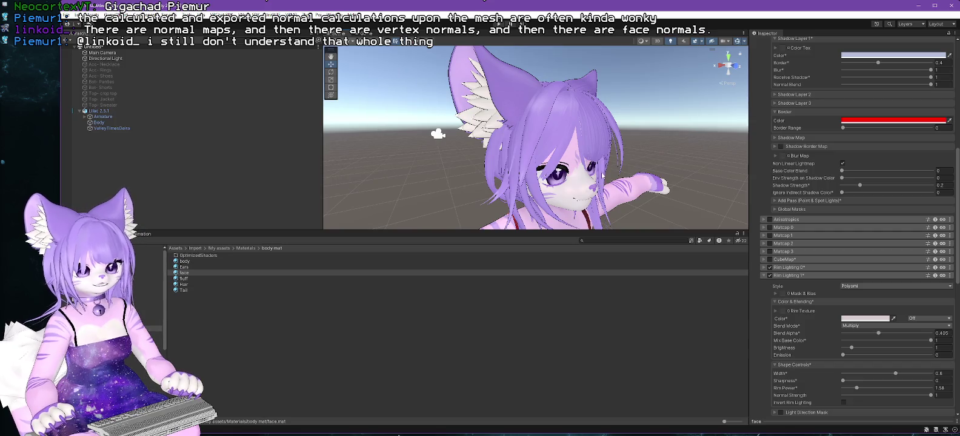
pyautogui.click(641, 343)
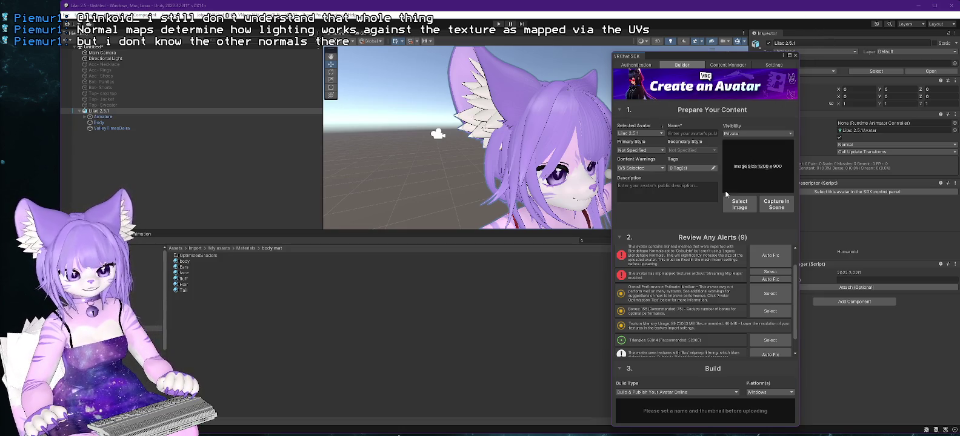
# Close the SDK builder and set the Body mesh's Body.breasts blendshape to 100
pyautogui.click(795, 56)
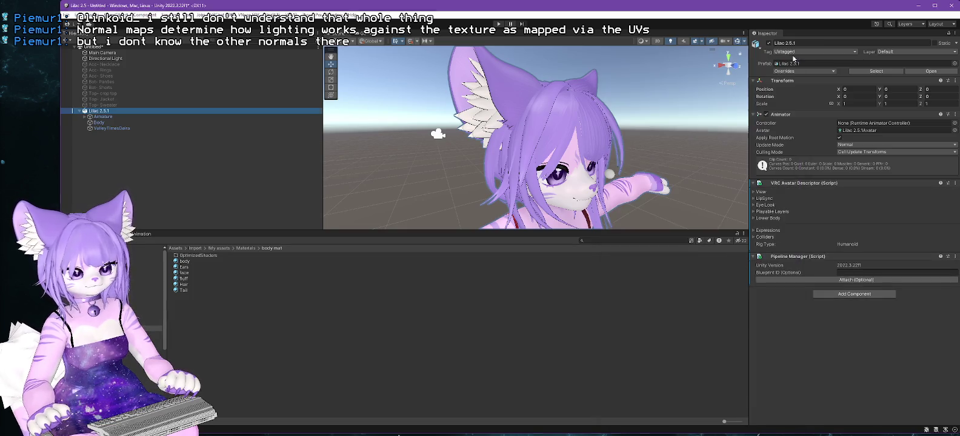
pyautogui.click(100, 122)
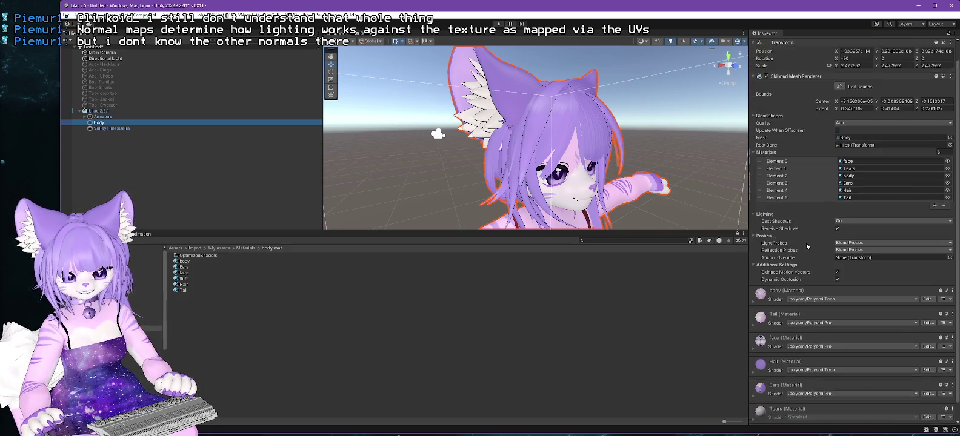
pyautogui.click(756, 136)
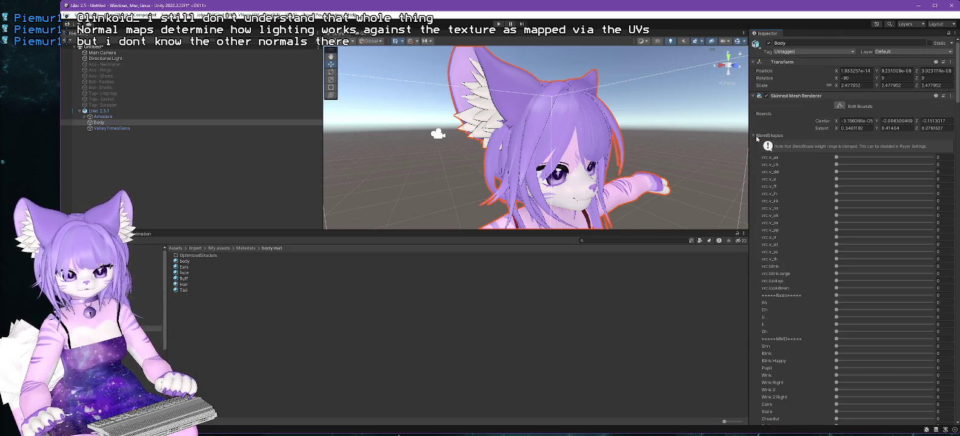
pyautogui.scroll(-15, 793, 172)
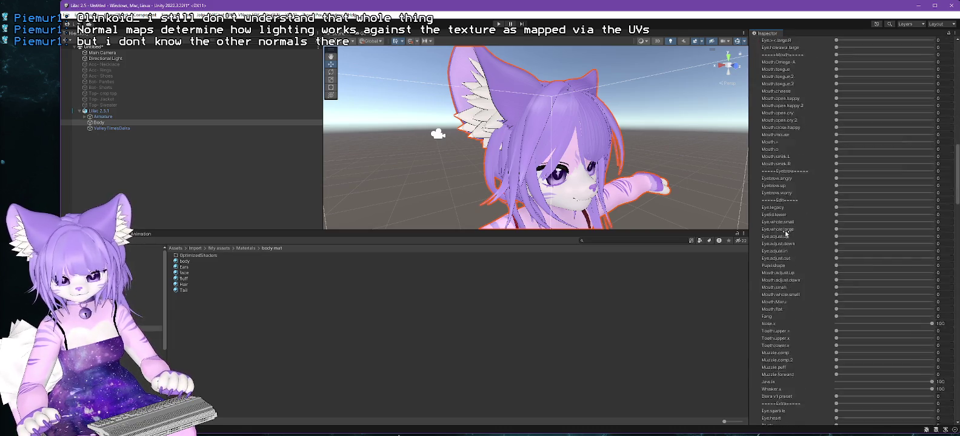
pyautogui.scroll(-15, 788, 243)
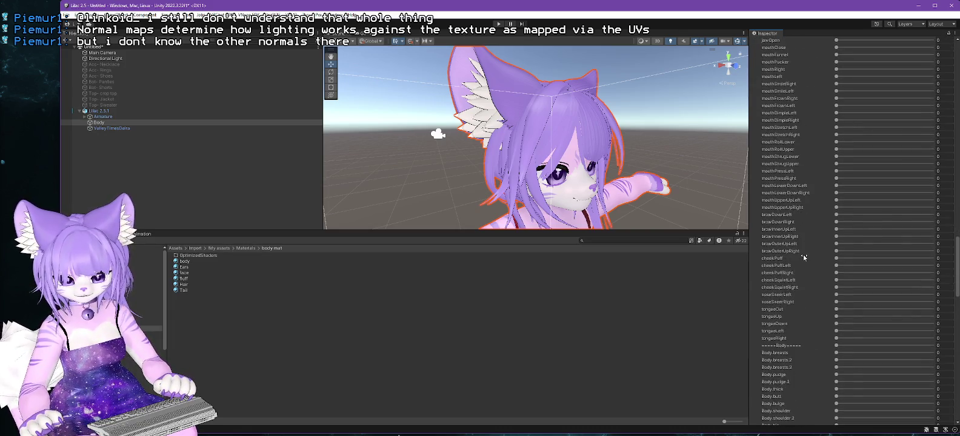
pyautogui.moveTo(837, 235); pyautogui.dragTo(933, 235)
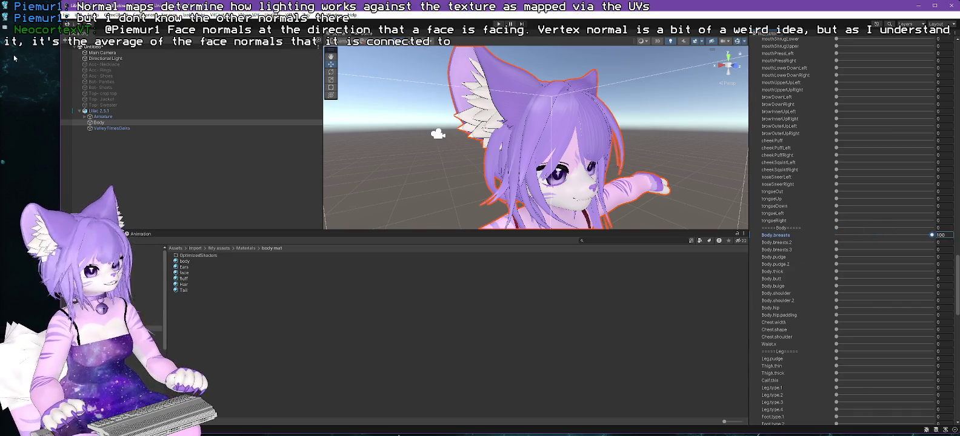
# Set the ValleyTimesDeira dress's Body.breasts blendshape to 100 and frame the dress
pyautogui.click(106, 129)
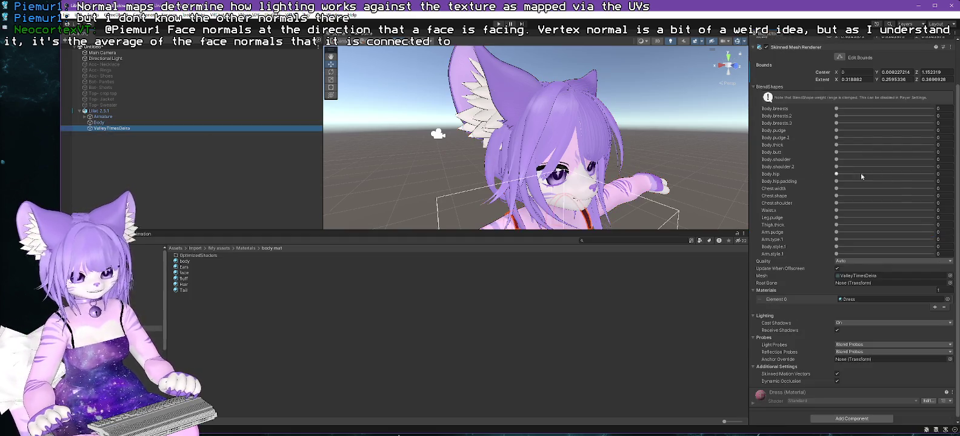
pyautogui.moveTo(840, 110); pyautogui.dragTo(908, 108)
pyautogui.press('f')
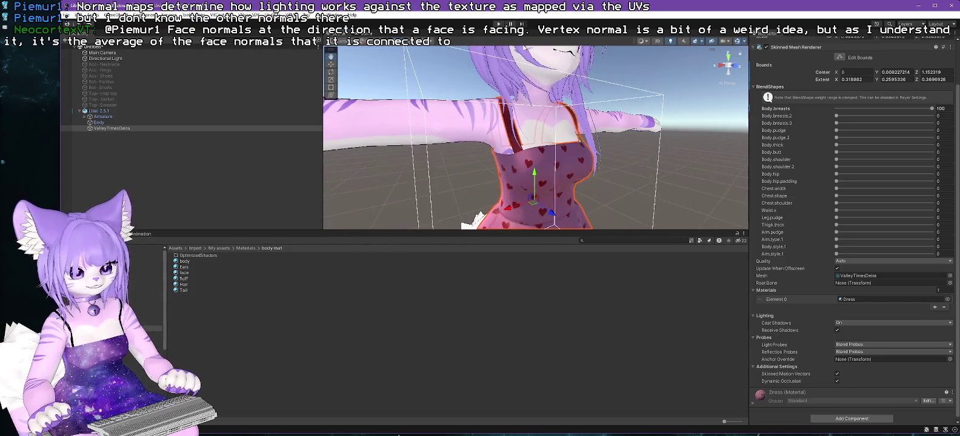
pyautogui.moveTo(551, 145); pyautogui.dragTo(609, 152)
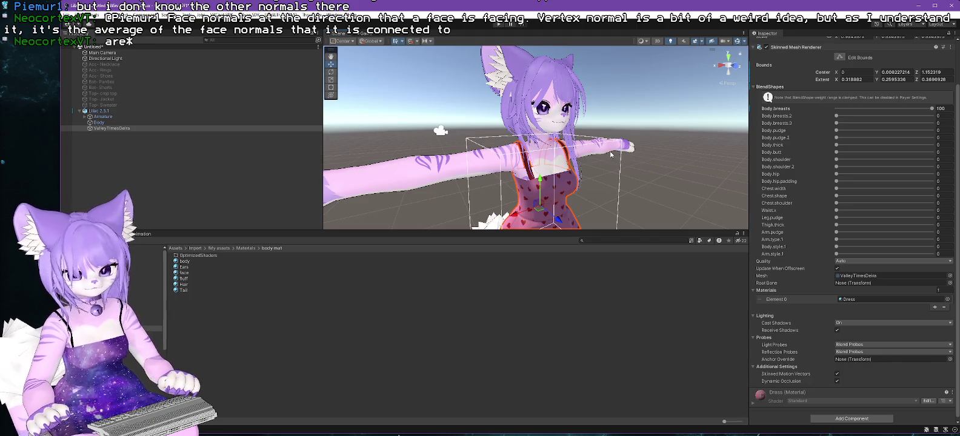
# Reselect the Lilac 2.5.1 root and Body, then expand Armature and Hips
pyautogui.click(100, 112)
pyautogui.click(94, 122)
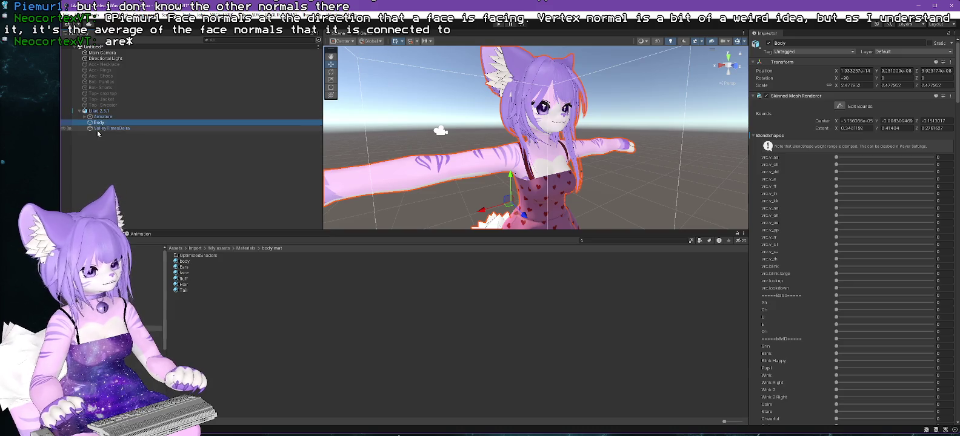
pyautogui.click(85, 116)
pyautogui.click(93, 123)
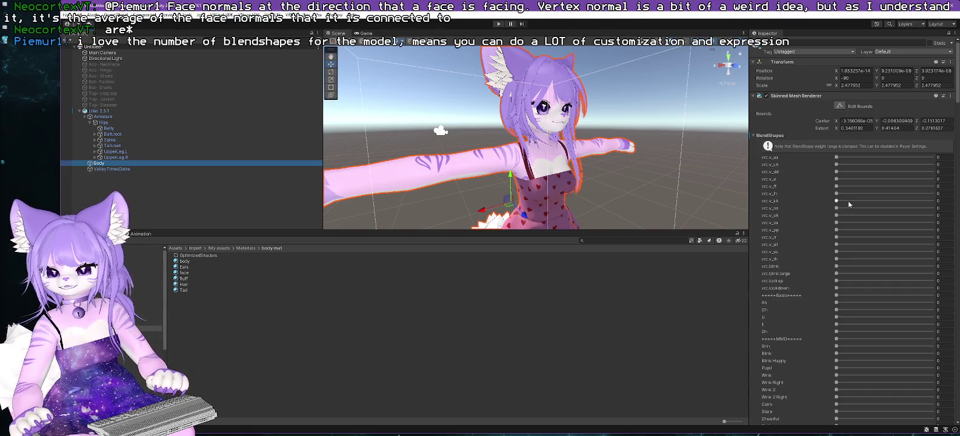
# Zoom and orbit around the heart-print dress to check its fit, then deselect
pyautogui.scroll(5, 606, 152)
pyautogui.moveTo(606, 152)
pyautogui.mouseDown()
pyautogui.moveTo(565, 108)
pyautogui.moveTo(573, 132)
pyautogui.mouseUp()
pyautogui.scroll(-2, 573, 132)
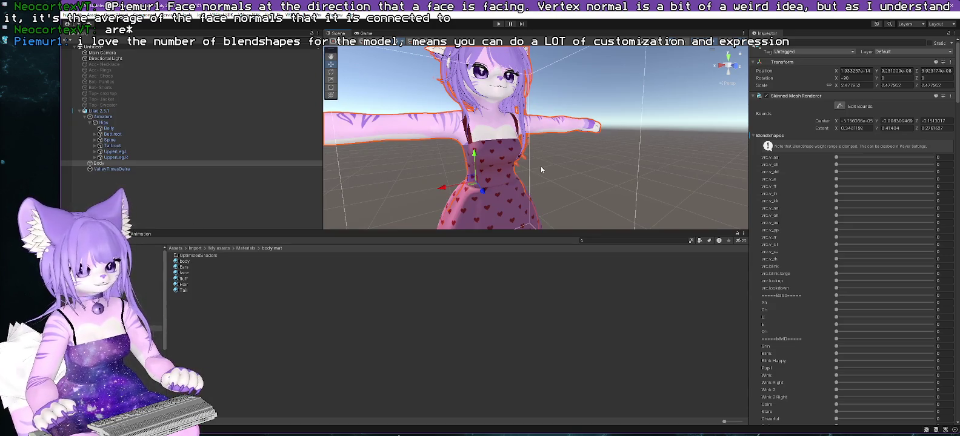
pyautogui.moveTo(569, 164)
pyautogui.mouseDown()
pyautogui.moveTo(533, 147)
pyautogui.moveTo(594, 154)
pyautogui.moveTo(576, 170)
pyautogui.mouseUp()
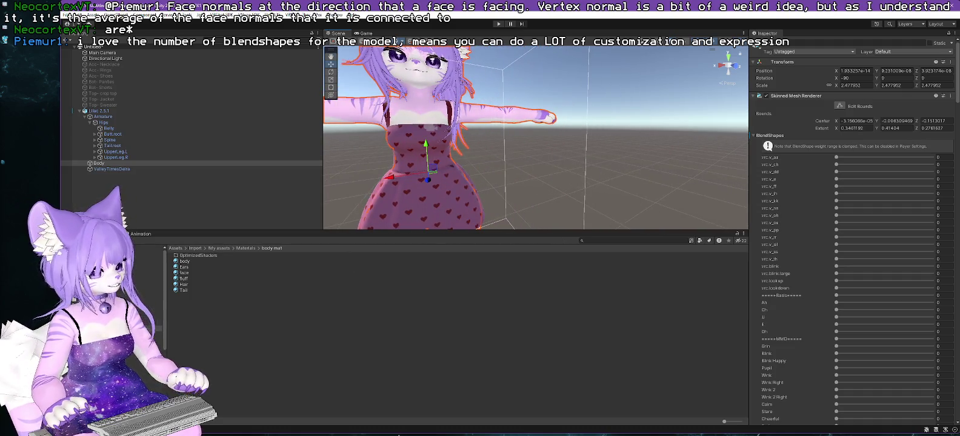
pyautogui.click(193, 303)
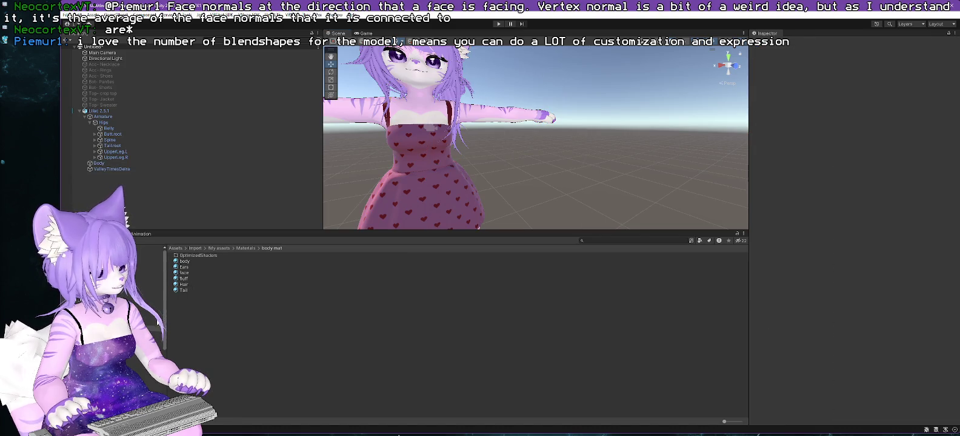
# Delete the six avatar materials from the body mat folder
pyautogui.click(181, 262)
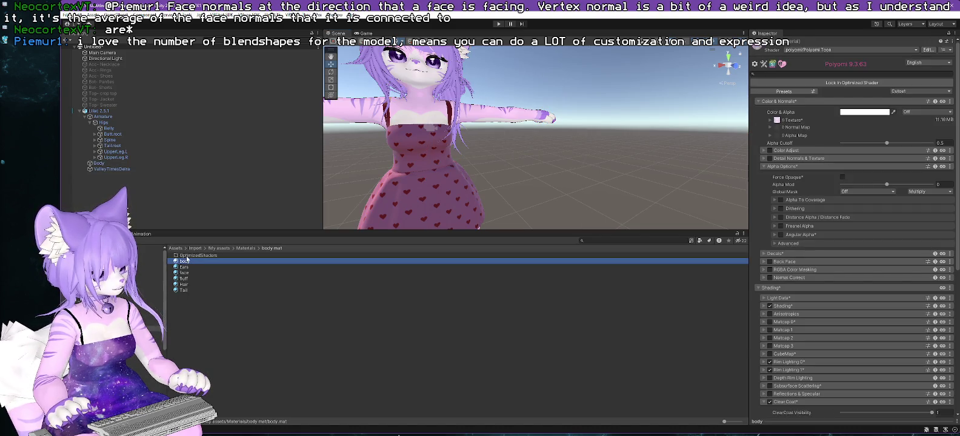
pyautogui.keyDown('shift'); pyautogui.click(182, 291); pyautogui.keyUp('shift')
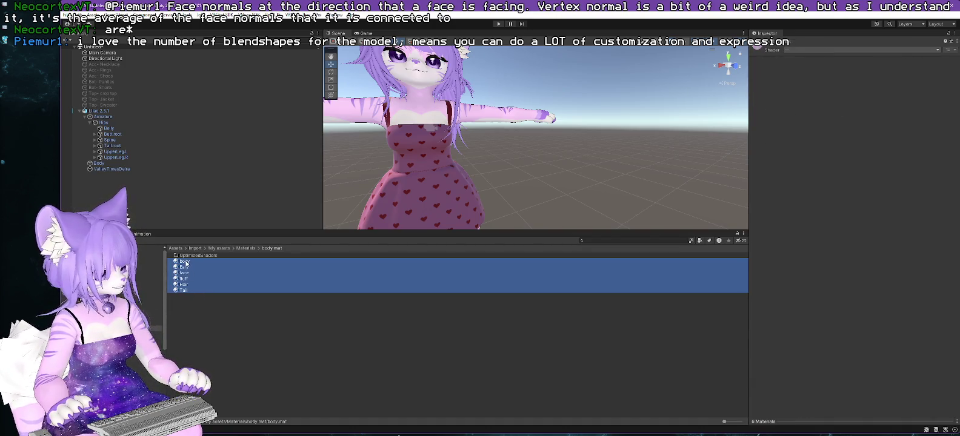
pyautogui.press('Delete')
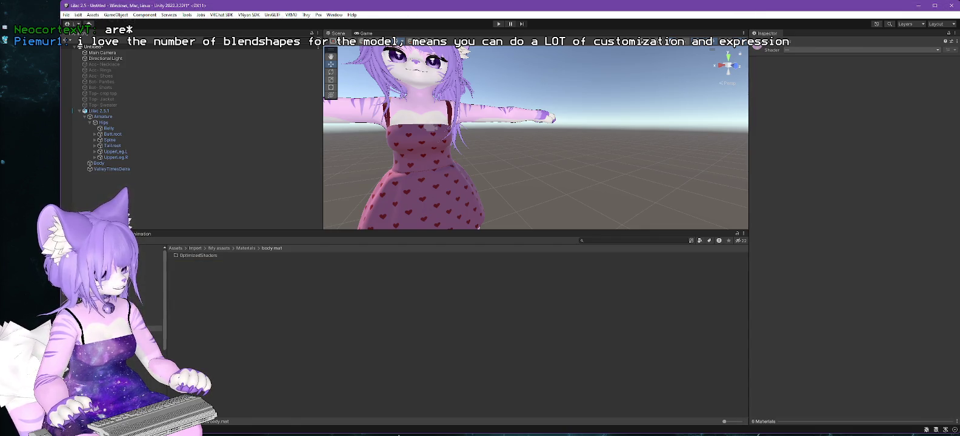
# Select the four ears textures in the body tex folder
pyautogui.click(137, 341)
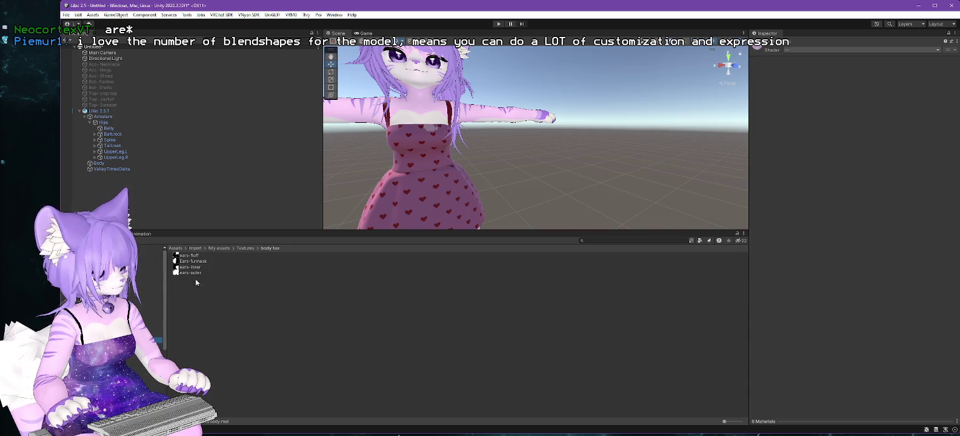
pyautogui.click(188, 255)
pyautogui.keyDown('shift'); pyautogui.click(182, 274); pyautogui.keyUp('shift')
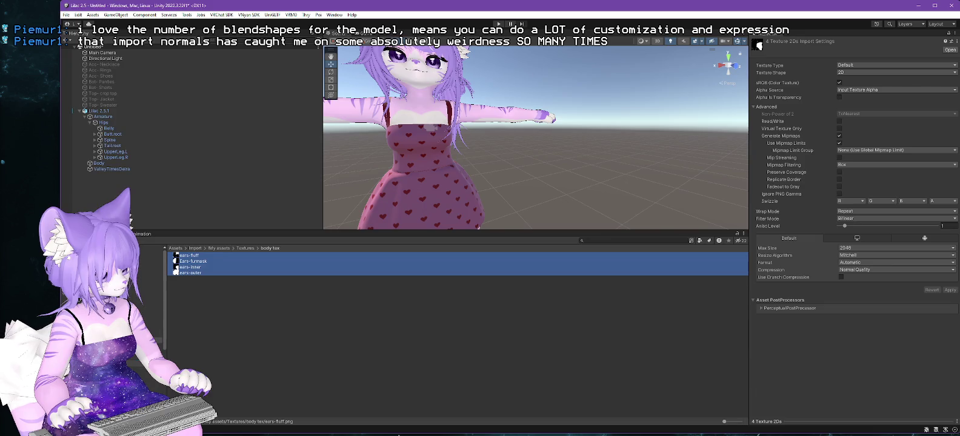
# Delete the black, Collar and Dress materials from Textures and switch to the Lilac 2.0 project
pyautogui.click(245, 248)
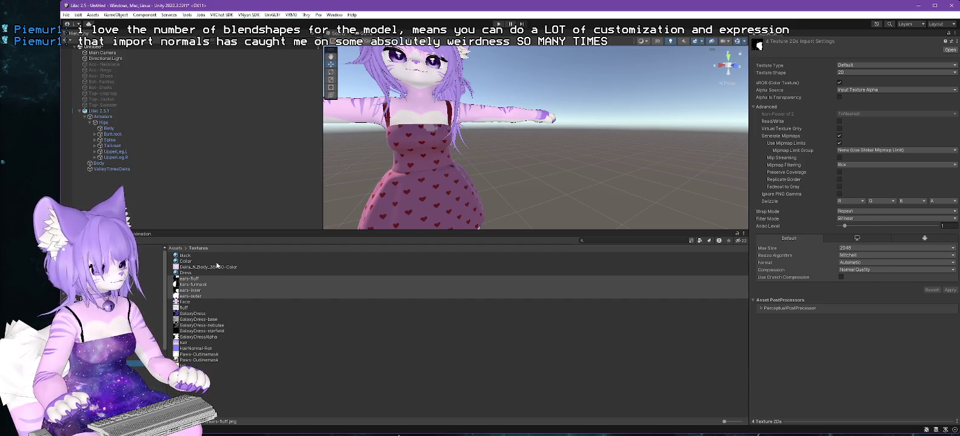
pyautogui.click(184, 255)
pyautogui.keyDown('shift'); pyautogui.click(185, 261); pyautogui.keyUp('shift')
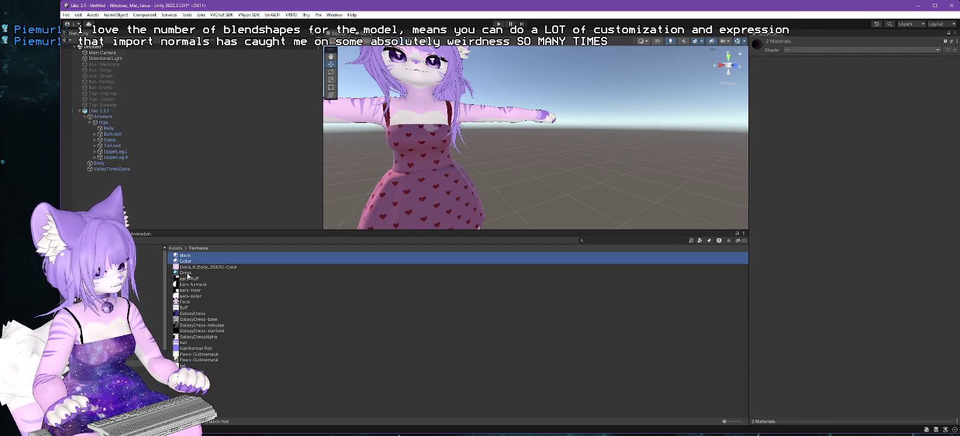
pyautogui.keyDown('ctrl'); pyautogui.click(187, 273); pyautogui.keyUp('ctrl')
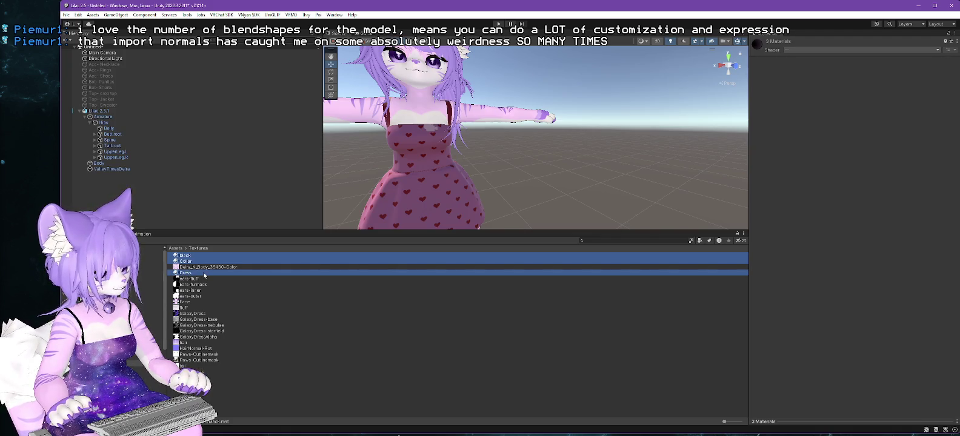
pyautogui.press('Delete')
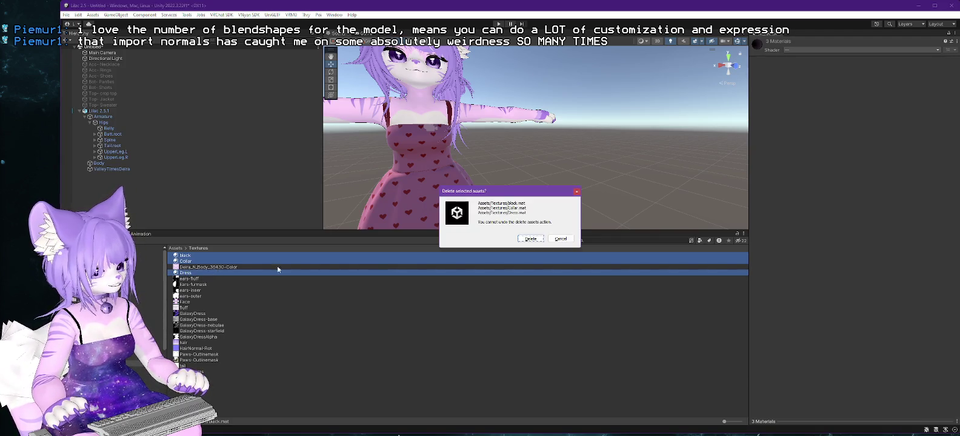
pyautogui.click(532, 241)
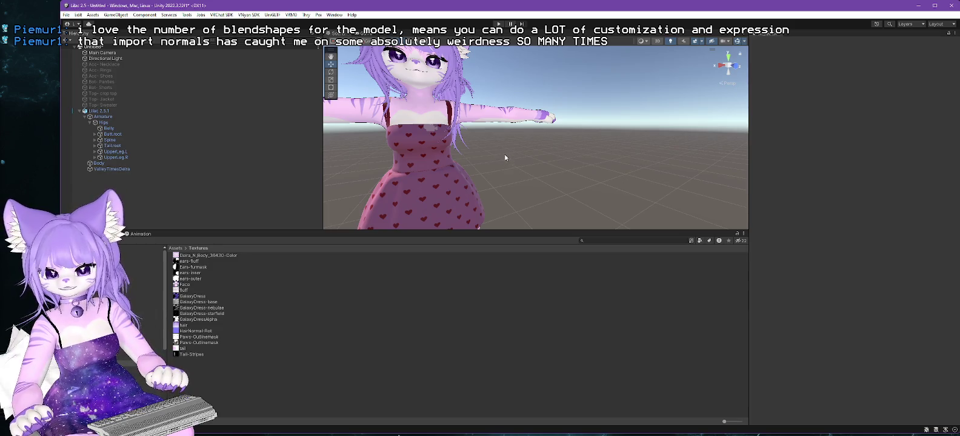
pyautogui.moveTo(483, 131)
pyautogui.mouseDown()
pyautogui.moveTo(626, 116)
pyautogui.moveTo(503, 141)
pyautogui.moveTo(449, 237)
pyautogui.mouseUp()
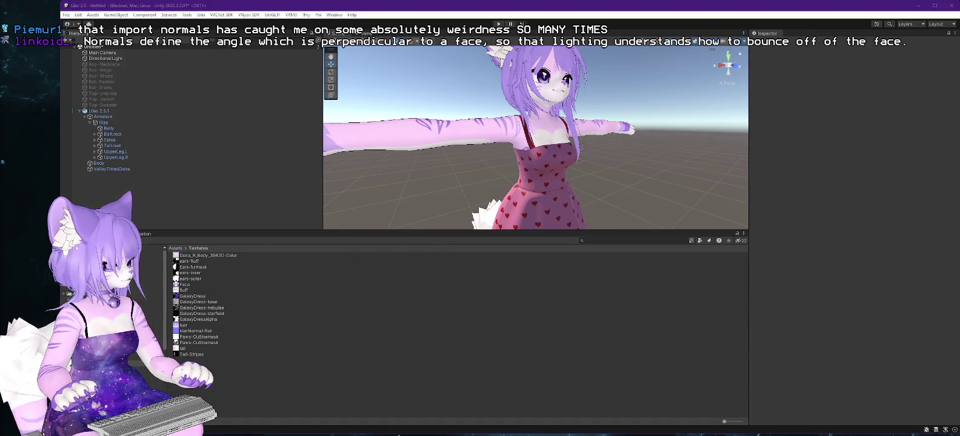
pyautogui.hotkey('alt', 'Tab')
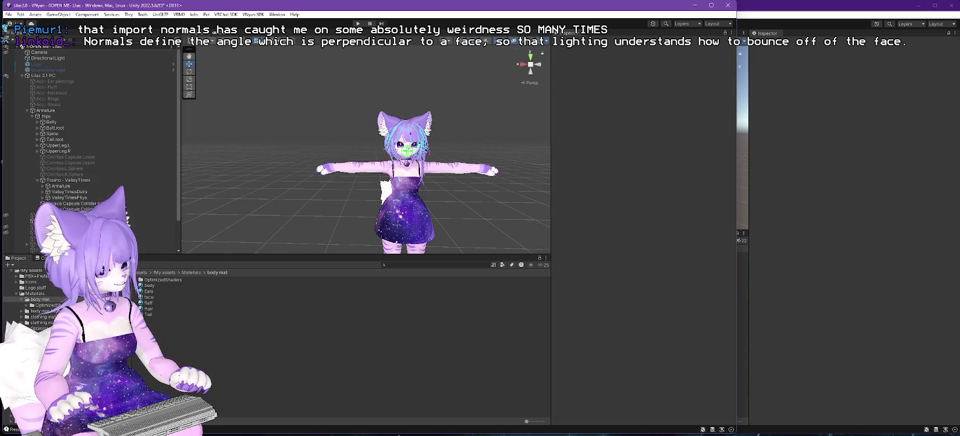
# In the LumCustom folder, select the Dress material and add Collar to the selection
pyautogui.click(36, 339)
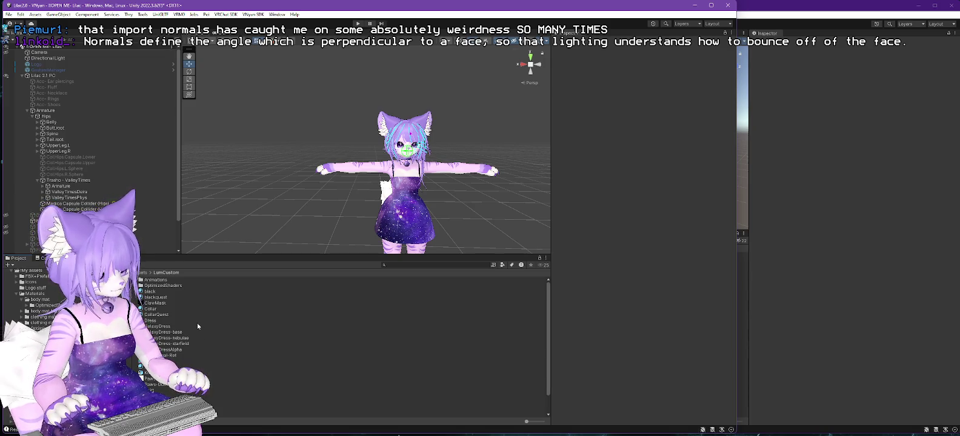
pyautogui.click(152, 321)
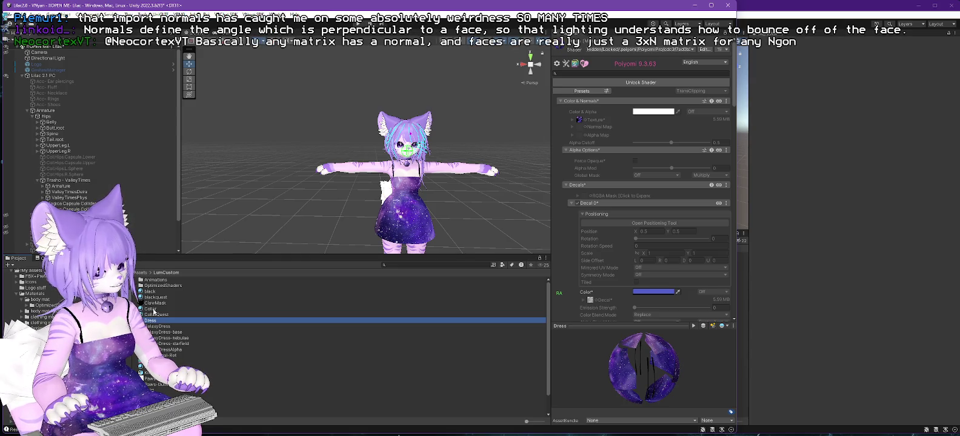
pyautogui.keyDown('ctrl'); pyautogui.click(155, 309); pyautogui.keyUp('ctrl')
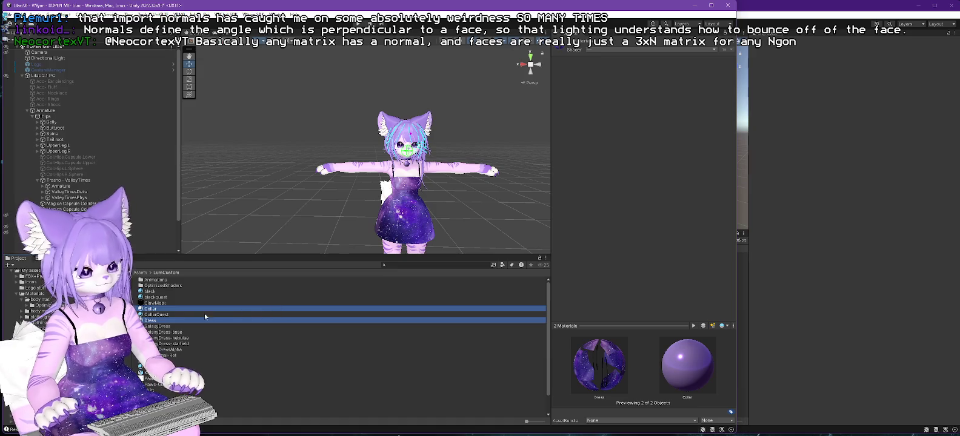
pyautogui.scroll(-2, 195, 338)
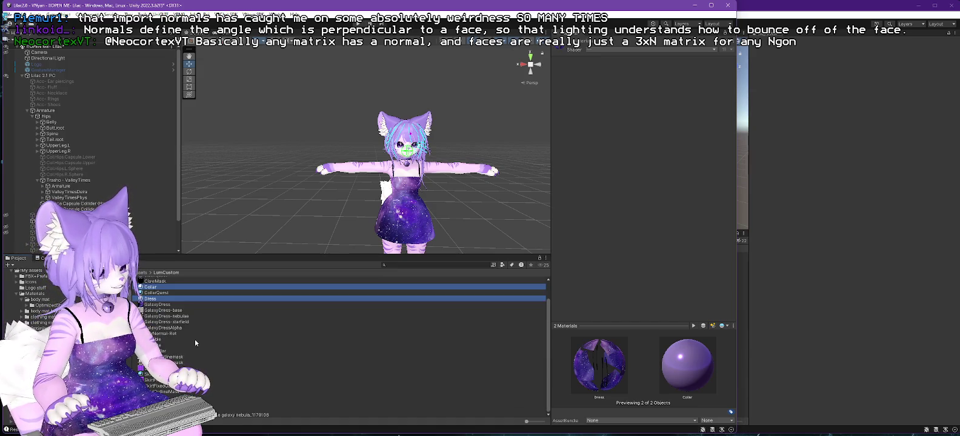
# Start Export Package for Dress and Collar and collapse the export list's folders
pyautogui.rightClick(149, 290)
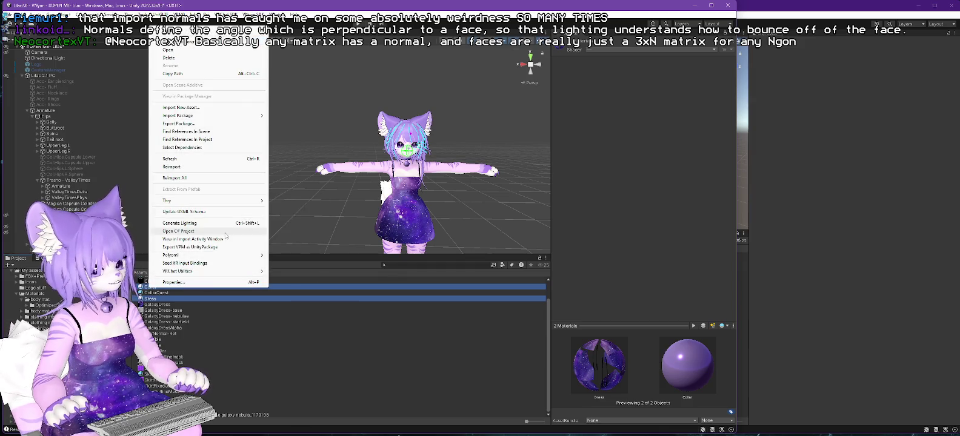
pyautogui.click(179, 123)
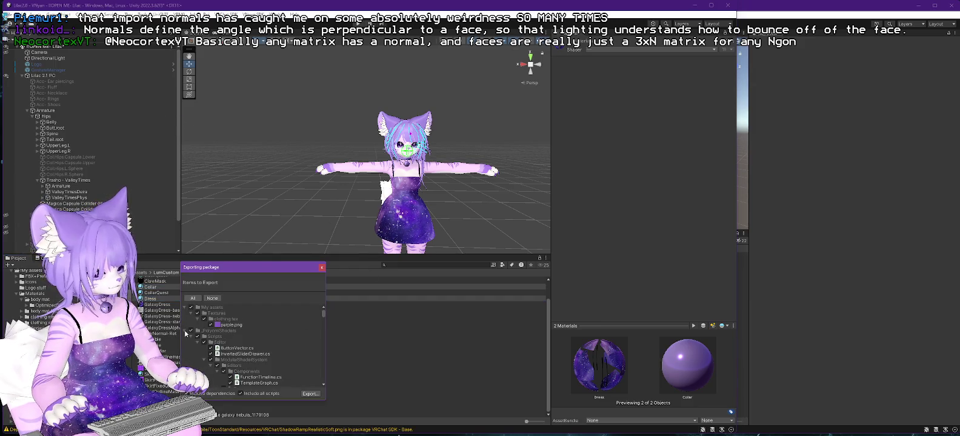
pyautogui.click(186, 331)
pyautogui.click(186, 337)
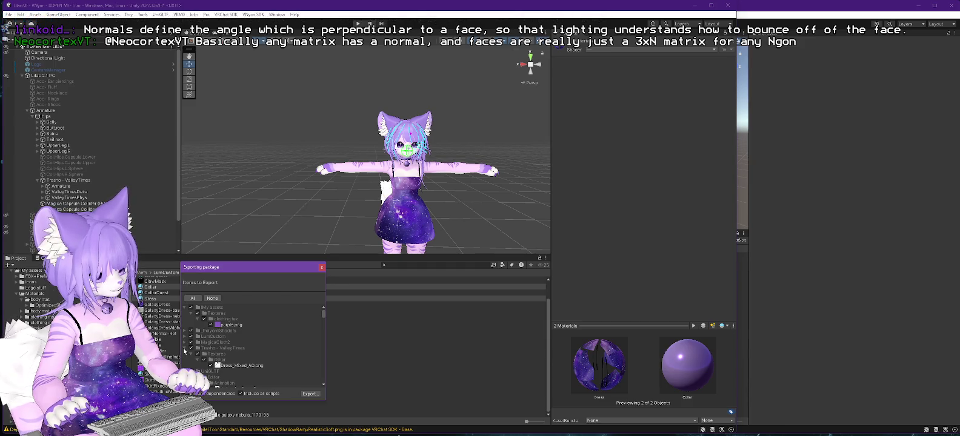
pyautogui.click(185, 349)
pyautogui.click(185, 355)
pyautogui.click(185, 360)
pyautogui.click(185, 366)
pyautogui.moveTo(267, 264)
pyautogui.mouseDown()
pyautogui.moveTo(293, 204)
pyautogui.moveTo(319, 79)
pyautogui.mouseUp()
# Exclude VSFStubs, VRMShaders, VRM, VNyan SDKs, UniGLTF, Trasho - ValleyTimes and MagicaCloth2 from the package
pyautogui.click(185, 182)
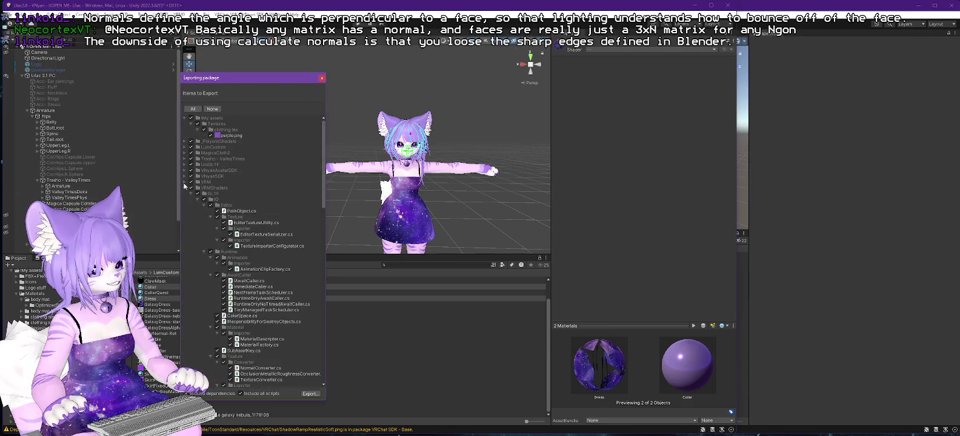
pyautogui.click(186, 188)
pyautogui.click(184, 193)
pyautogui.click(191, 193)
pyautogui.click(190, 188)
pyautogui.click(190, 182)
pyautogui.click(191, 176)
pyautogui.click(190, 170)
pyautogui.click(190, 164)
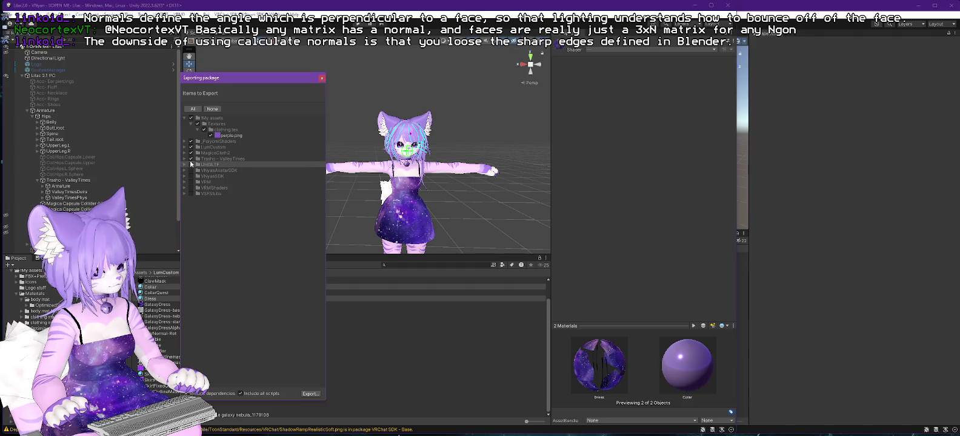
pyautogui.click(191, 159)
pyautogui.click(191, 153)
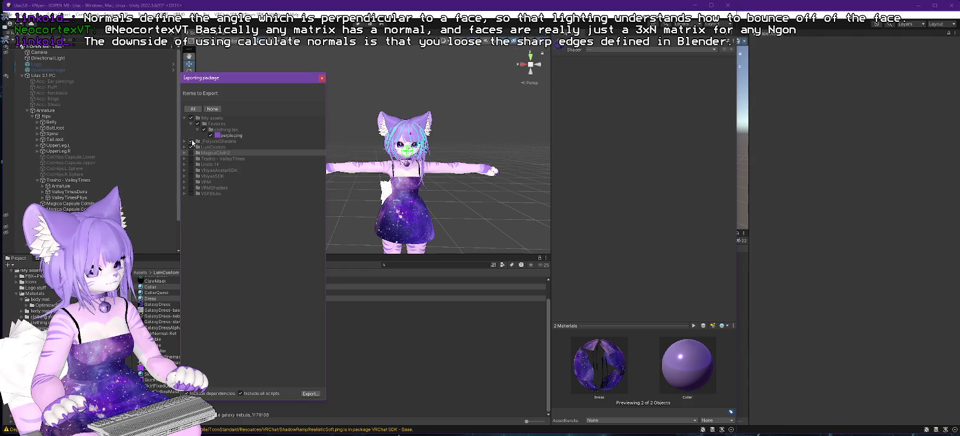
pyautogui.click(192, 142)
pyautogui.click(185, 147)
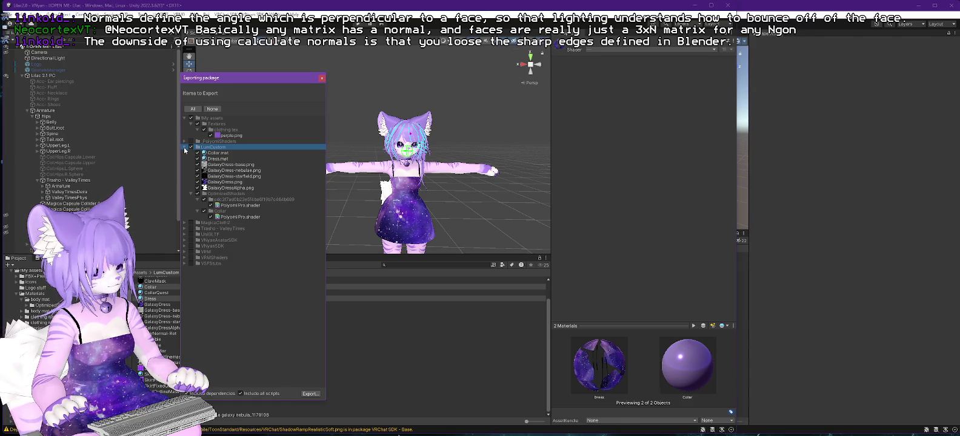
pyautogui.click(184, 148)
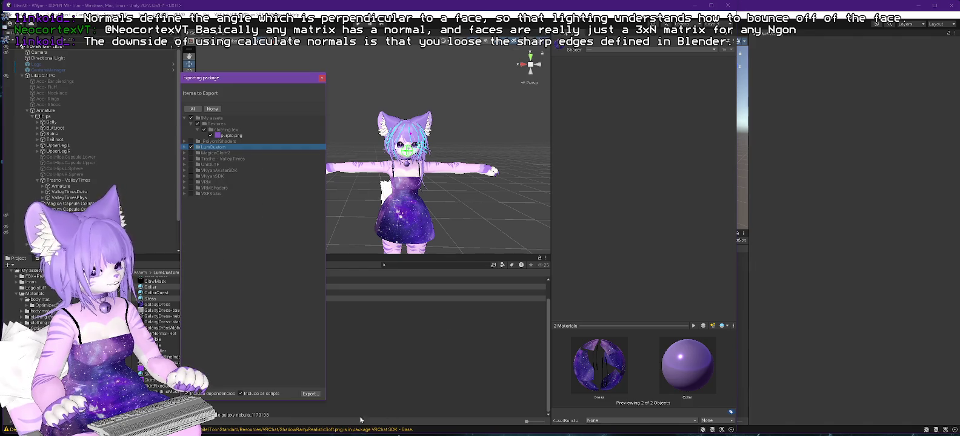
# Export and save the package as Lilac ExtraMaterials, then return to the Lilac 2.5 window
pyautogui.click(315, 394)
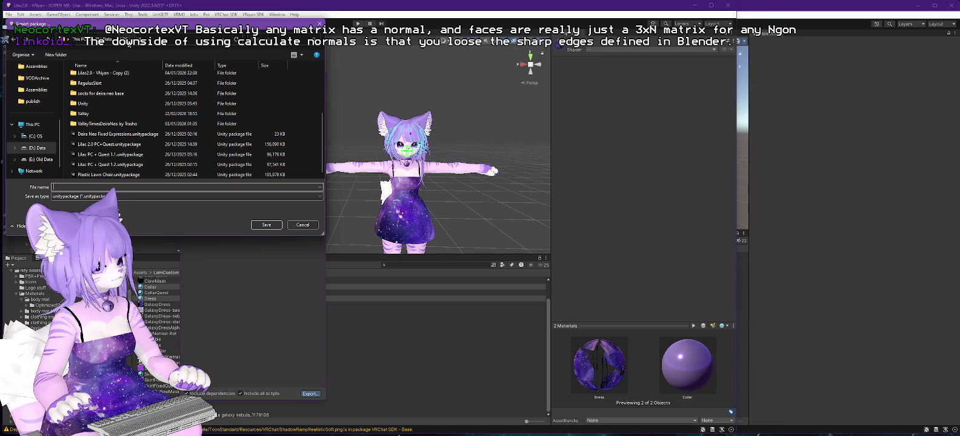
pyautogui.click(129, 46)
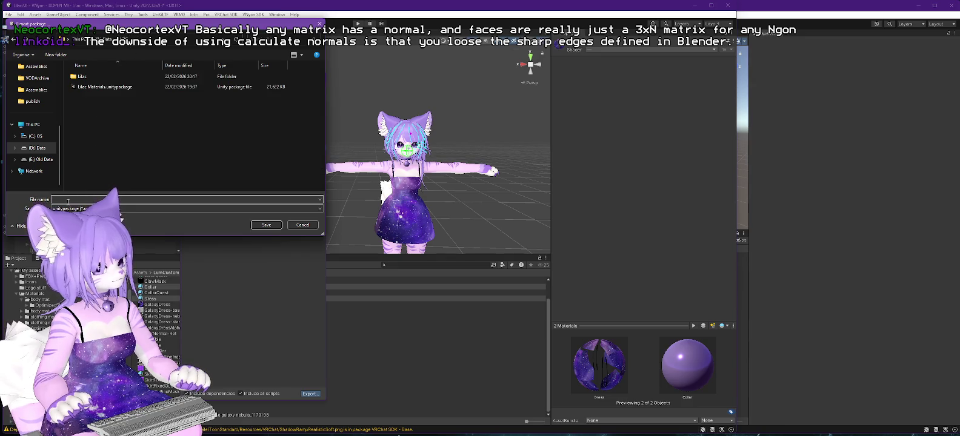
pyautogui.write('Lilac')
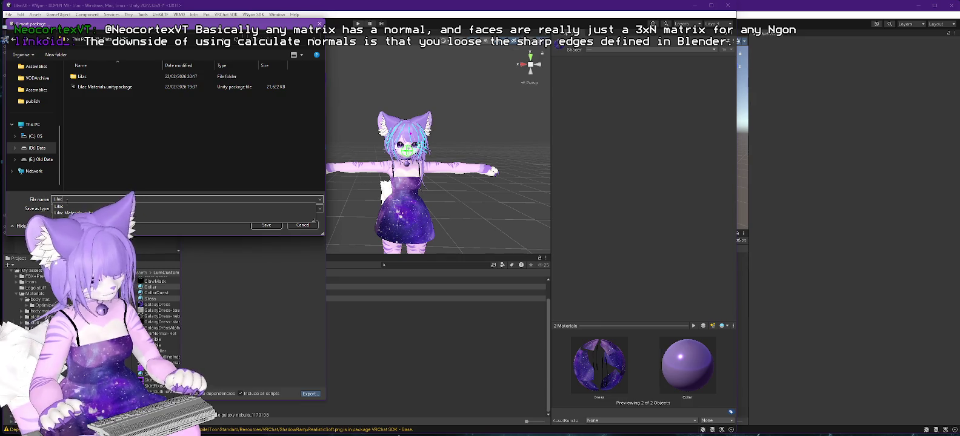
pyautogui.write(' B')
pyautogui.write('Ma')
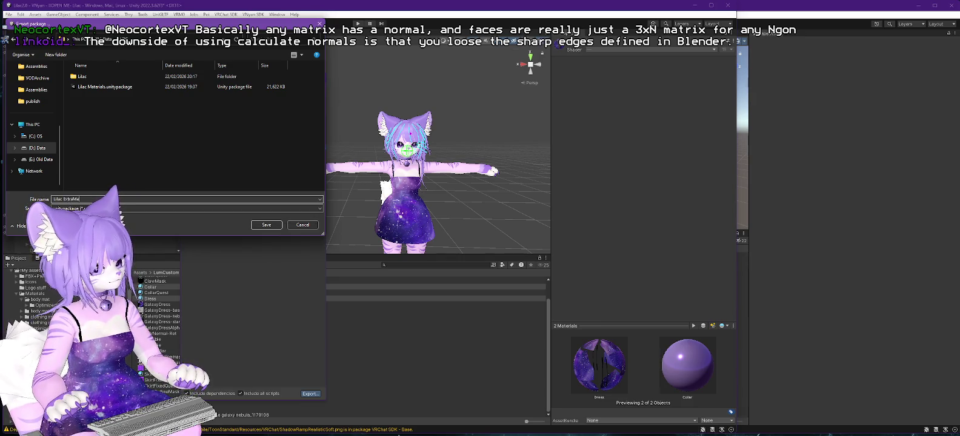
pyautogui.write('als')
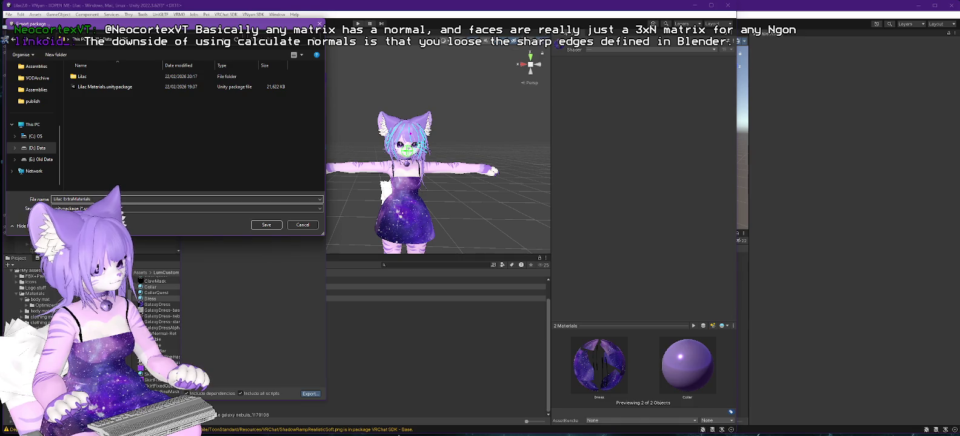
pyautogui.click(271, 226)
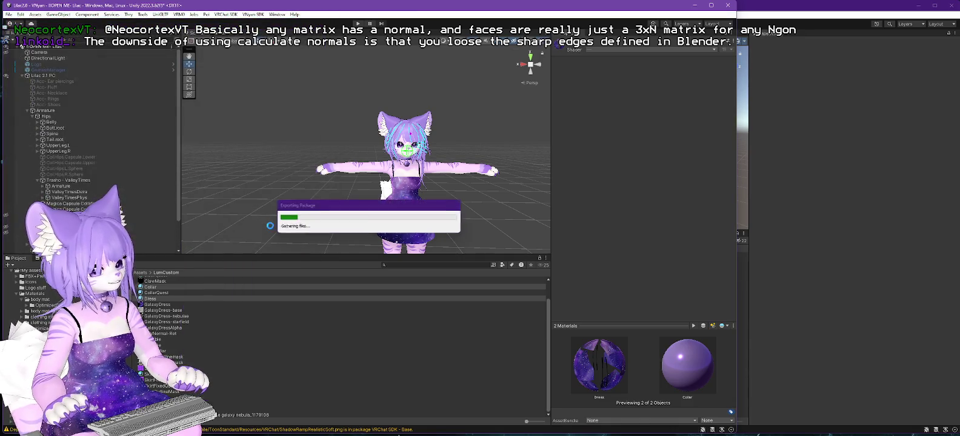
pyautogui.hotkey('alt', 'Tab')
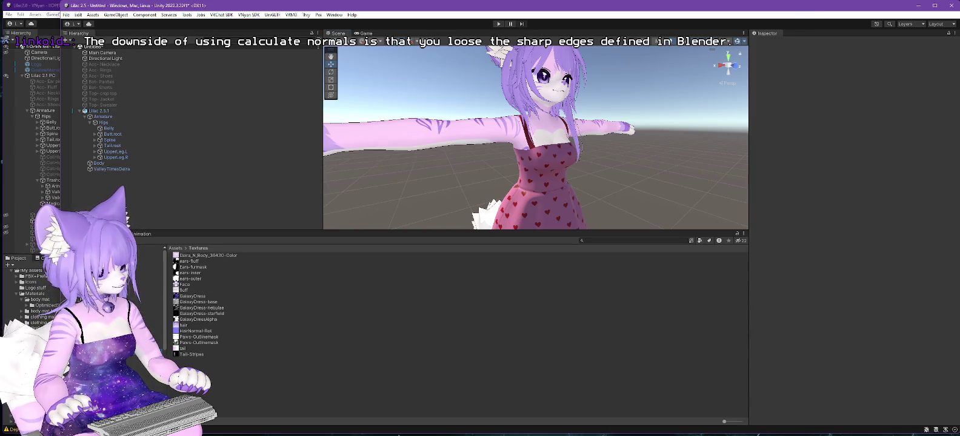
# Delete the leftover LumCustom asset in the Lilac 2.5 project
pyautogui.click(43, 328)
pyautogui.click(187, 255)
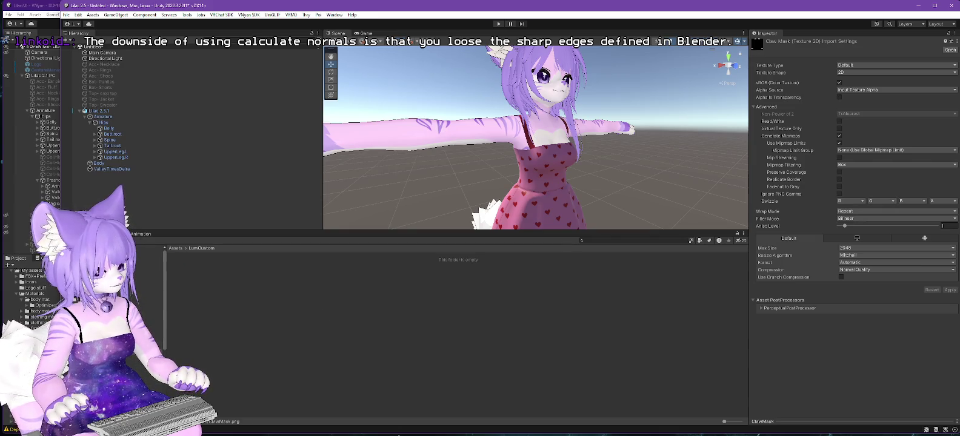
pyautogui.rightClick(91, 349)
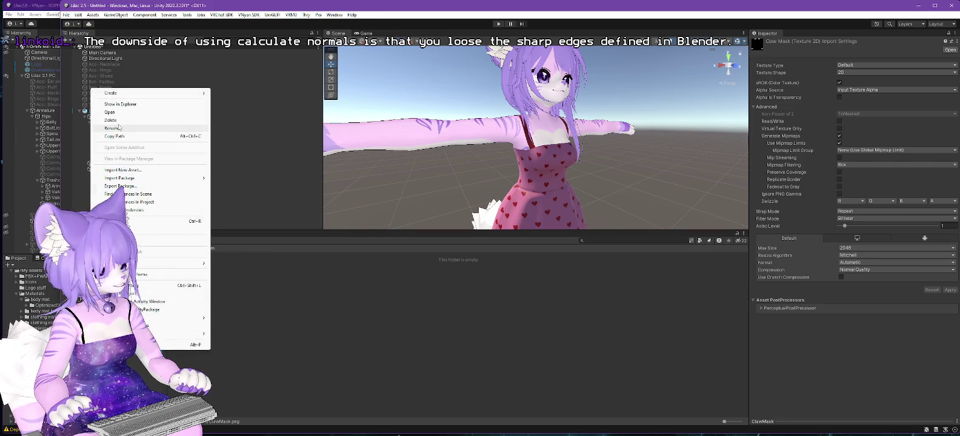
pyautogui.click(110, 120)
pyautogui.click(529, 238)
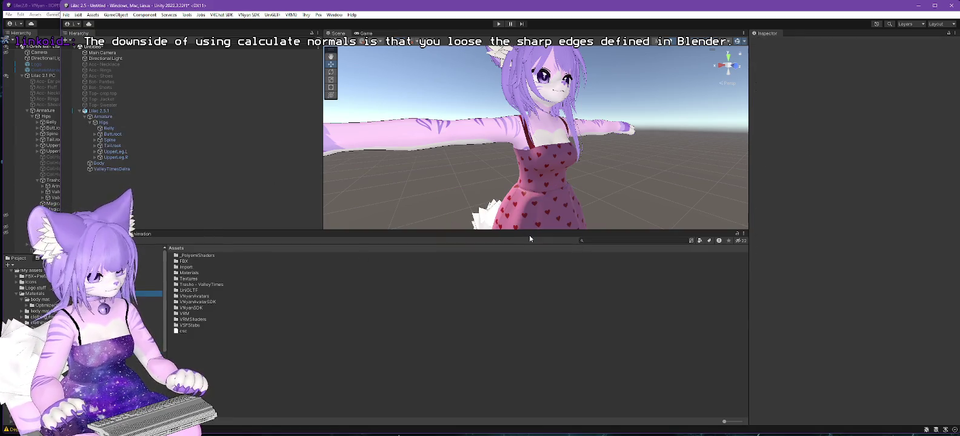
# Check the body mat and masks folders, then delete the imported My assets folder
pyautogui.click(40, 299)
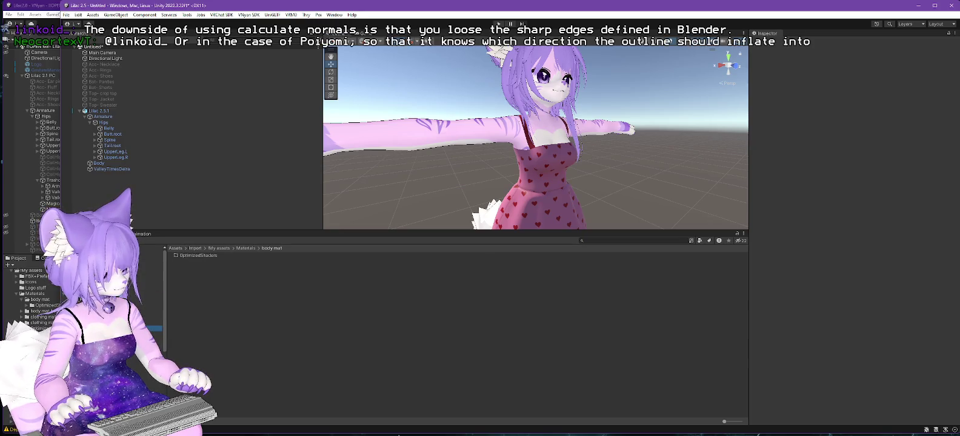
pyautogui.click(48, 345)
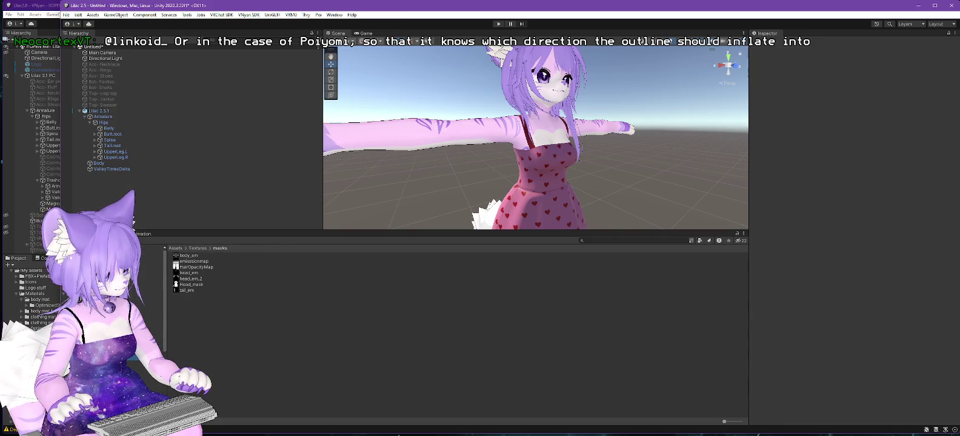
pyautogui.click(36, 328)
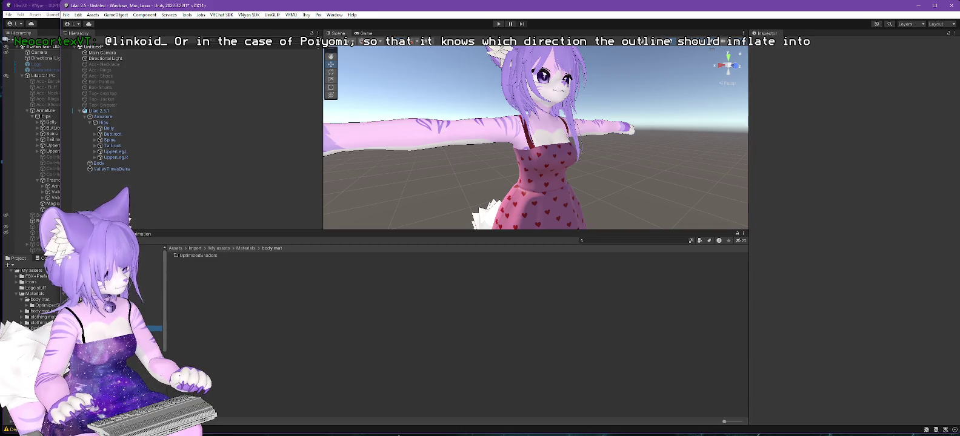
pyautogui.click(32, 271)
pyautogui.rightClick(89, 316)
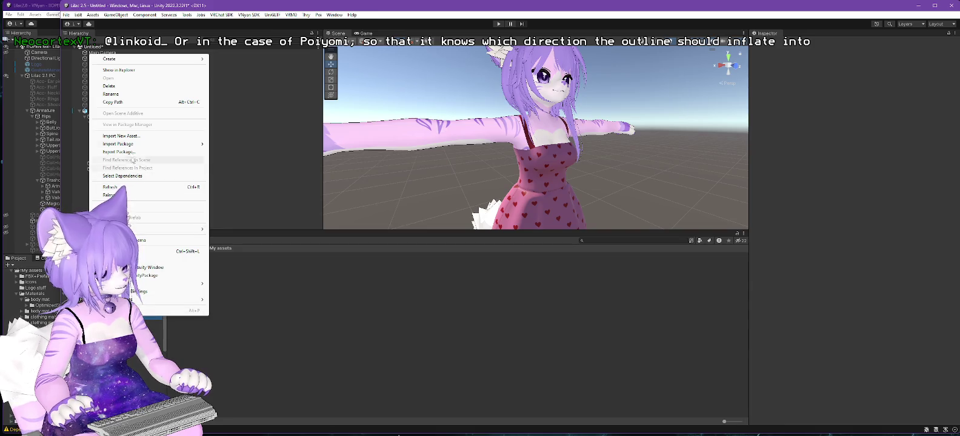
pyautogui.click(109, 86)
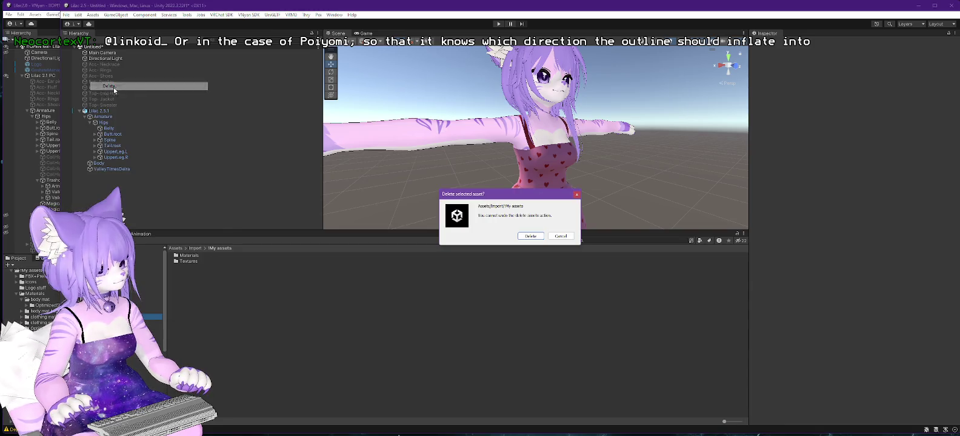
pyautogui.click(530, 237)
# Move ClawMask and Ears-furmask from Textures into the masks subfolder
pyautogui.click(73, 323)
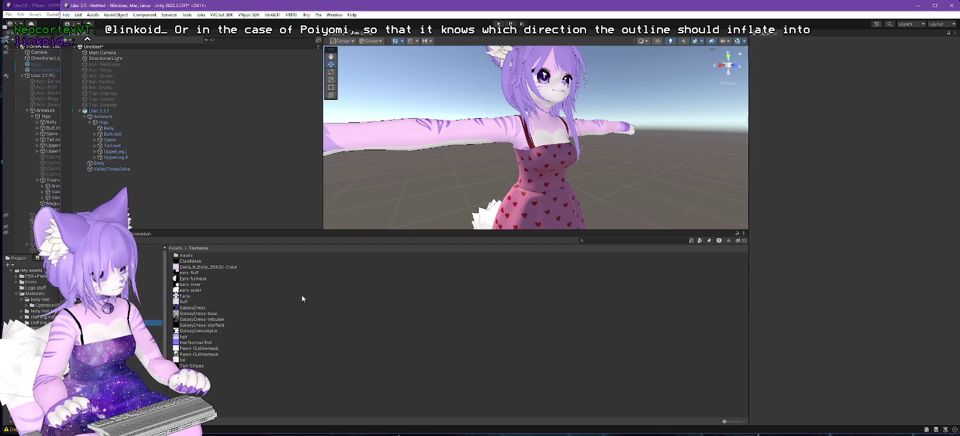
pyautogui.click(186, 262)
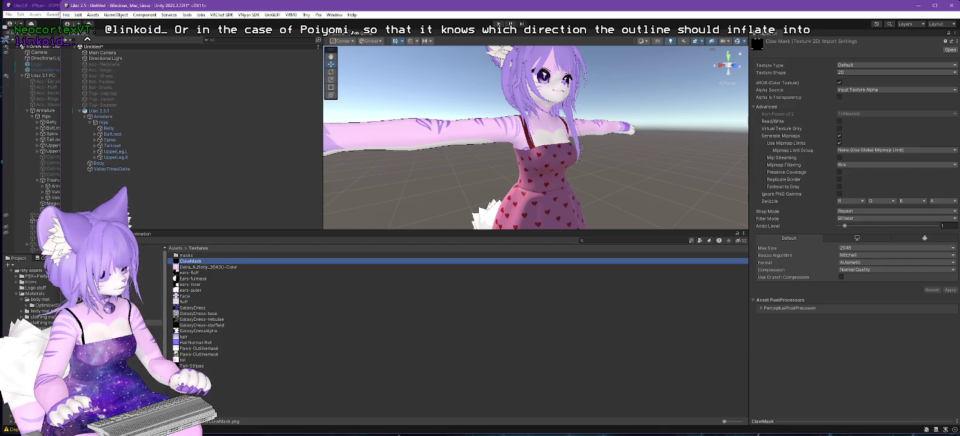
pyautogui.doubleClick(185, 256)
pyautogui.click(198, 248)
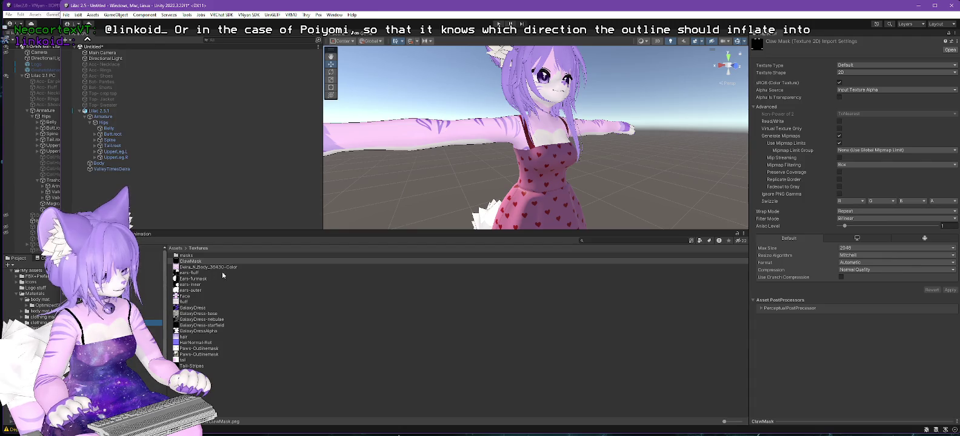
pyautogui.keyDown('ctrl'); pyautogui.click(194, 272); pyautogui.keyUp('ctrl')
pyautogui.keyDown('ctrl'); pyautogui.click(196, 278); pyautogui.keyUp('ctrl')
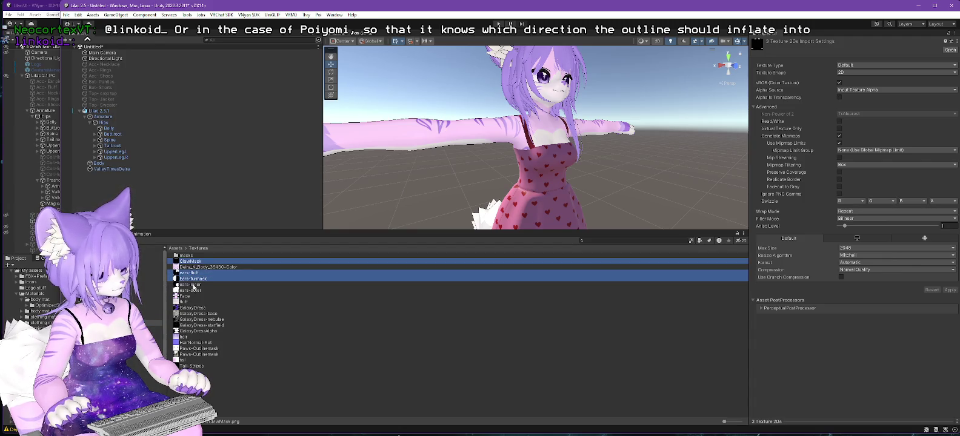
pyautogui.keyDown('ctrl'); pyautogui.click(246, 274); pyautogui.keyUp('ctrl')
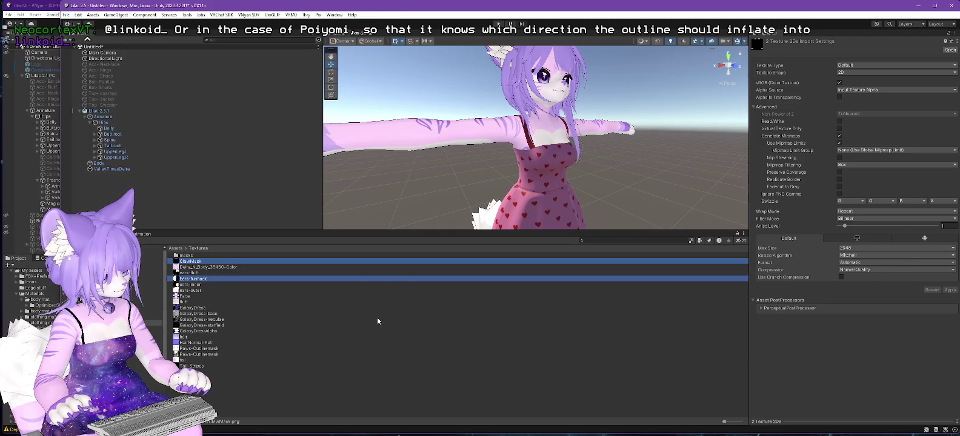
pyautogui.moveTo(199, 264); pyautogui.dragTo(191, 267)
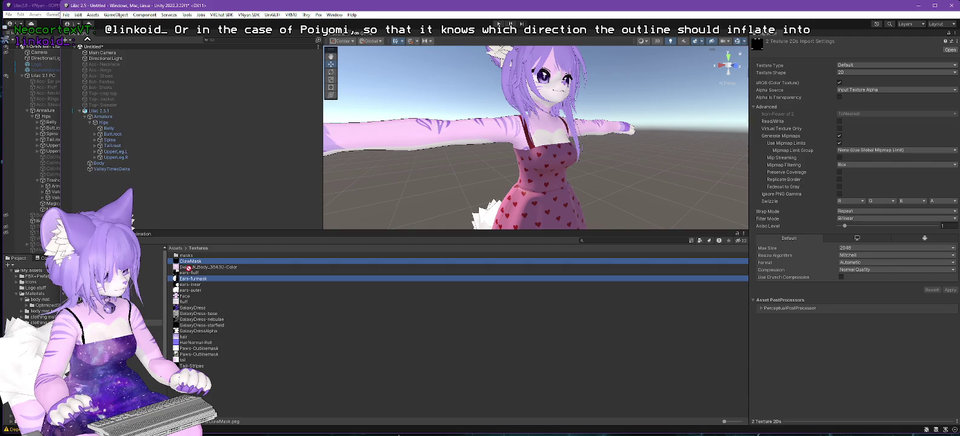
pyautogui.click(93, 15)
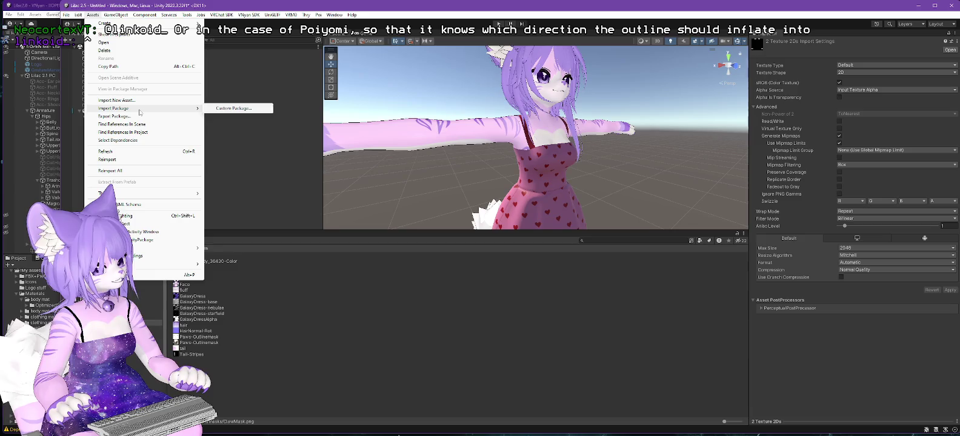
# Import Lilac ExtraMaterials.unitypackage through Import Package > Custom Package
pyautogui.moveTo(182, 110)
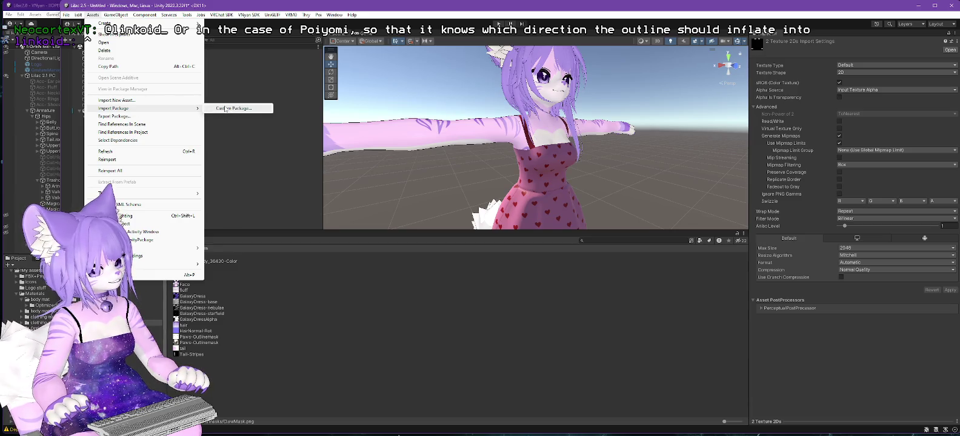
pyautogui.click(234, 108)
pyautogui.doubleClick(176, 88)
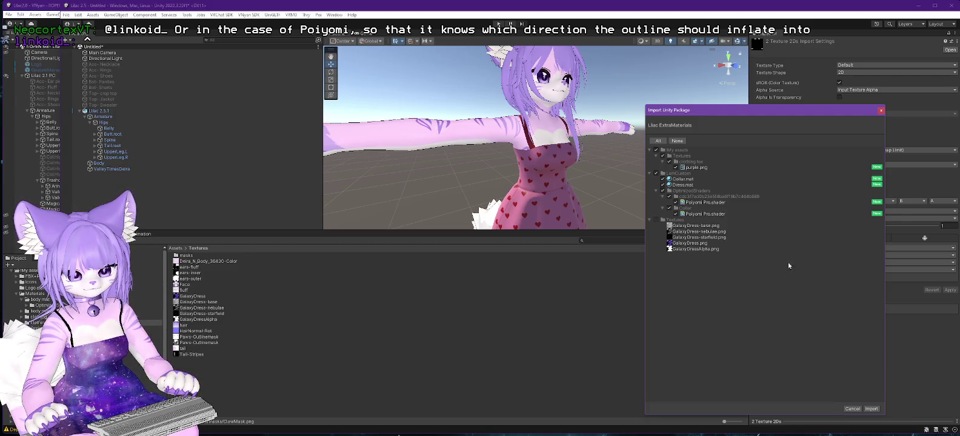
pyautogui.click(871, 409)
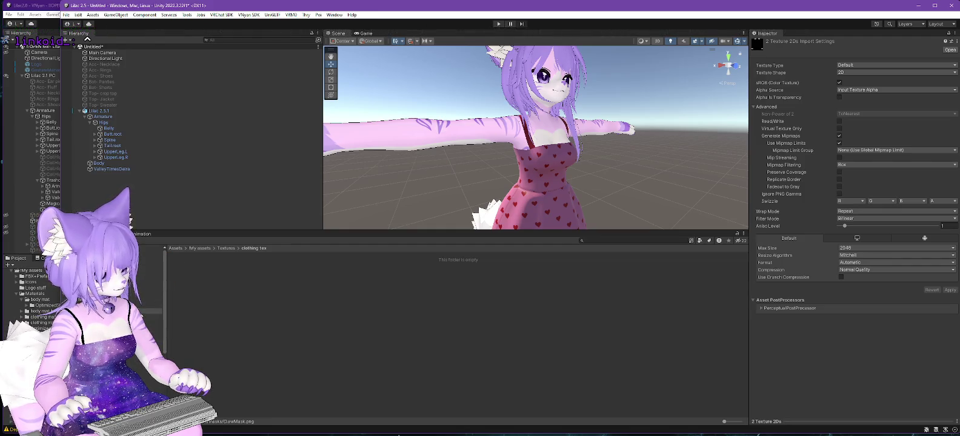
# Delete the leftover My assets folder
pyautogui.click(149, 306)
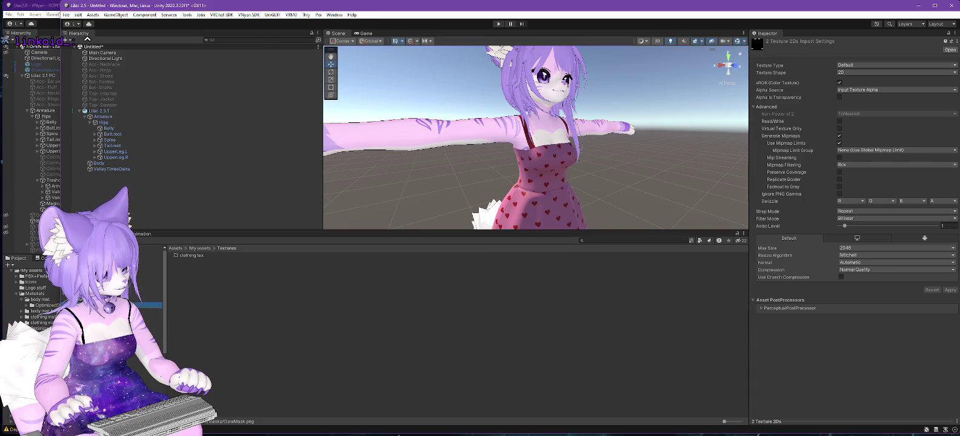
pyautogui.rightClick(87, 301)
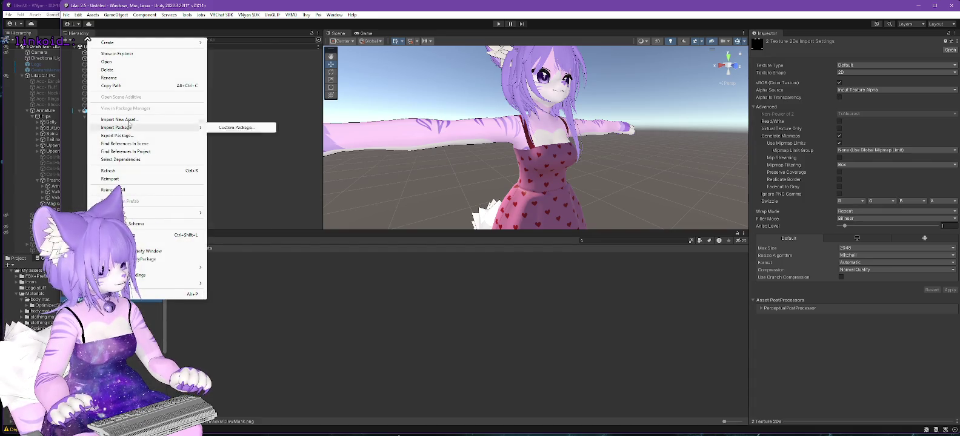
pyautogui.click(107, 70)
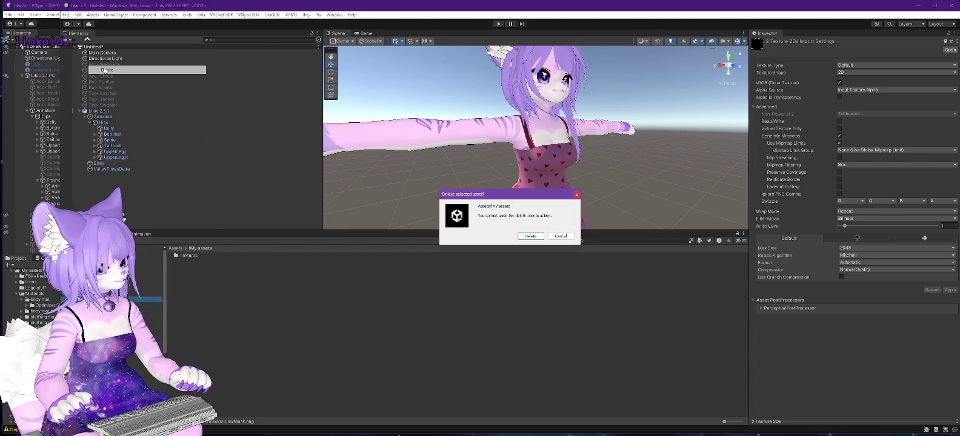
pyautogui.click(529, 236)
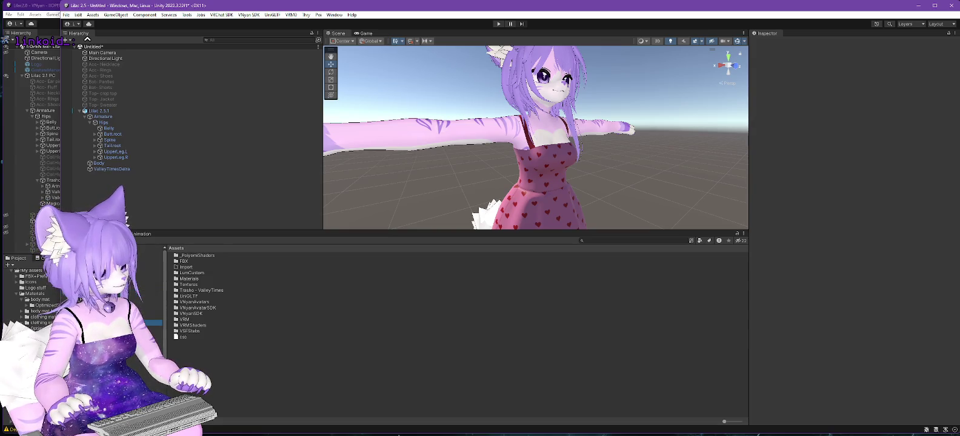
# Browse the Materials, Trasho - ValleyTimes and Textures folders and select the avatar's dress
pyautogui.doubleClick(189, 279)
pyautogui.click(122, 341)
pyautogui.click(122, 334)
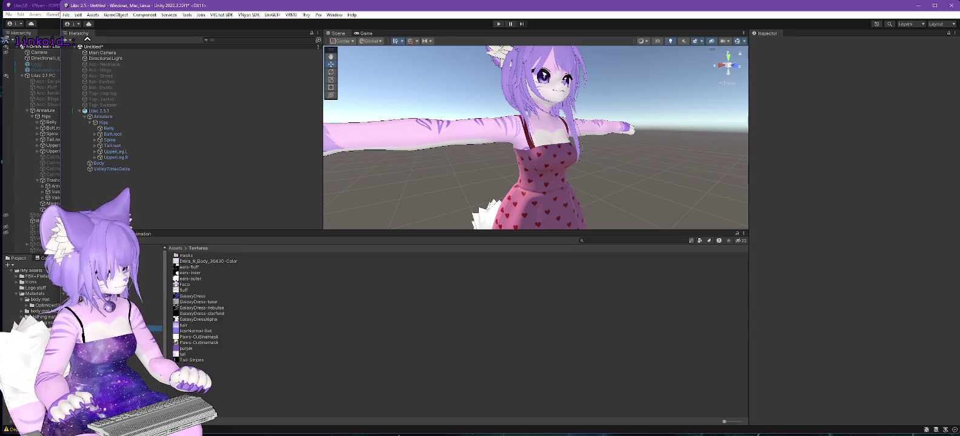
pyautogui.click(122, 328)
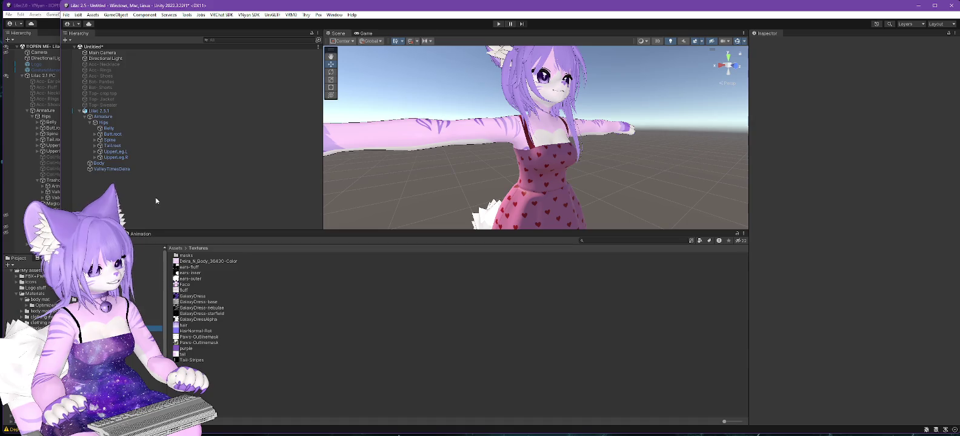
pyautogui.click(121, 169)
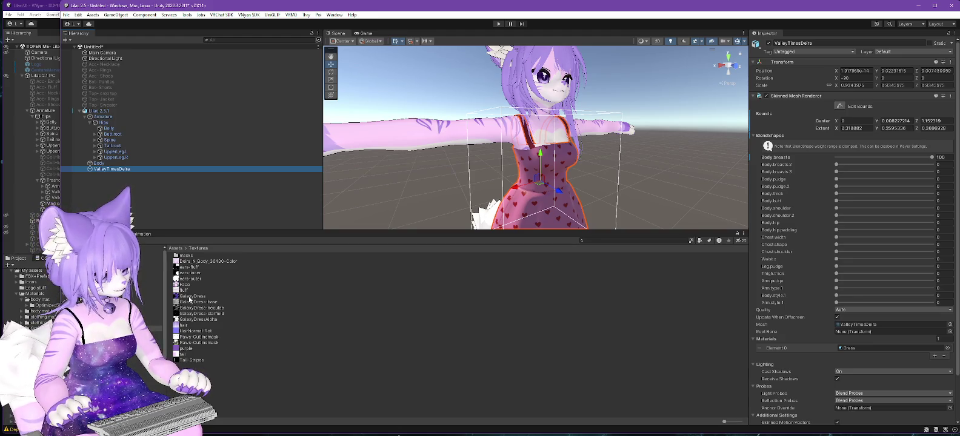
# Check Collar and Dress in LumCustom, then delete the LumCustom folder
pyautogui.click(152, 322)
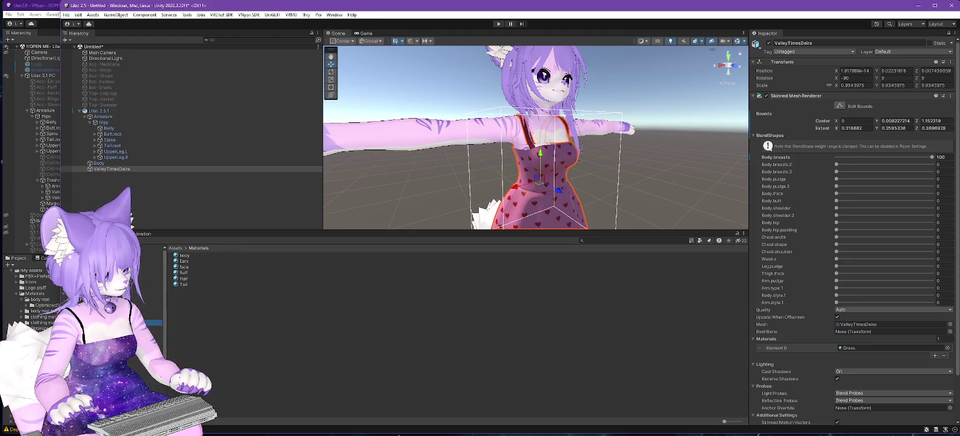
pyautogui.click(154, 316)
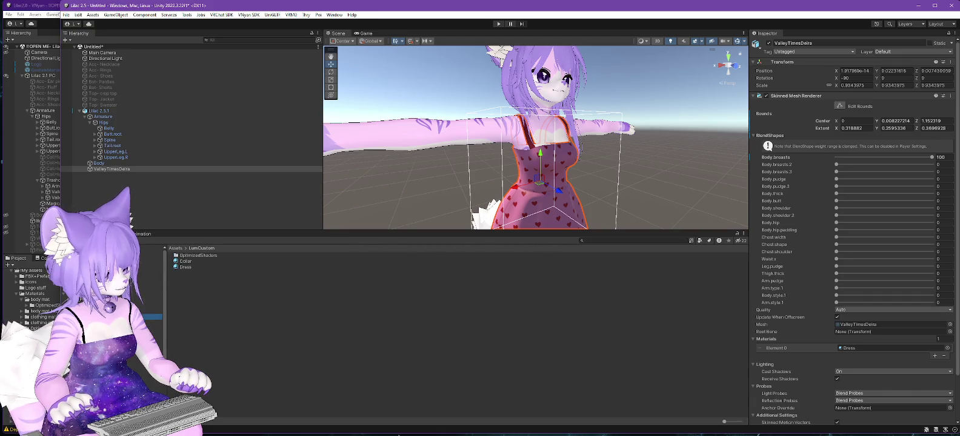
pyautogui.click(185, 261)
pyautogui.keyDown('shift'); pyautogui.click(186, 267); pyautogui.keyUp('shift')
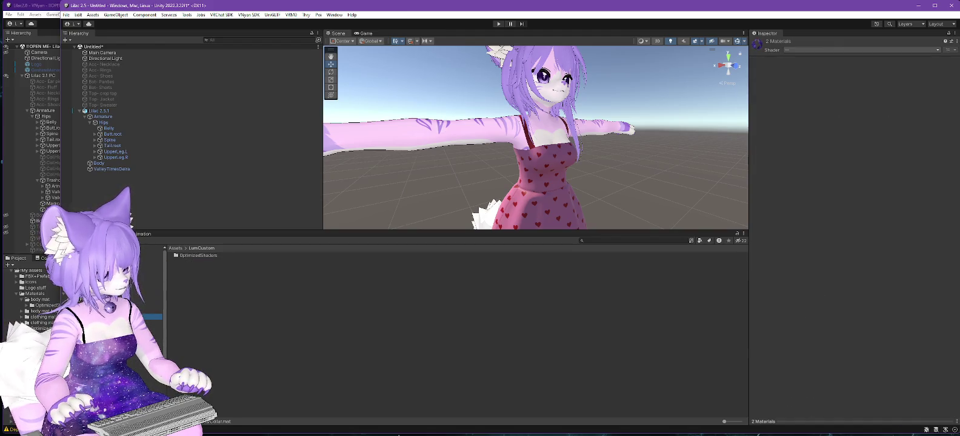
pyautogui.rightClick(89, 315)
pyautogui.click(109, 85)
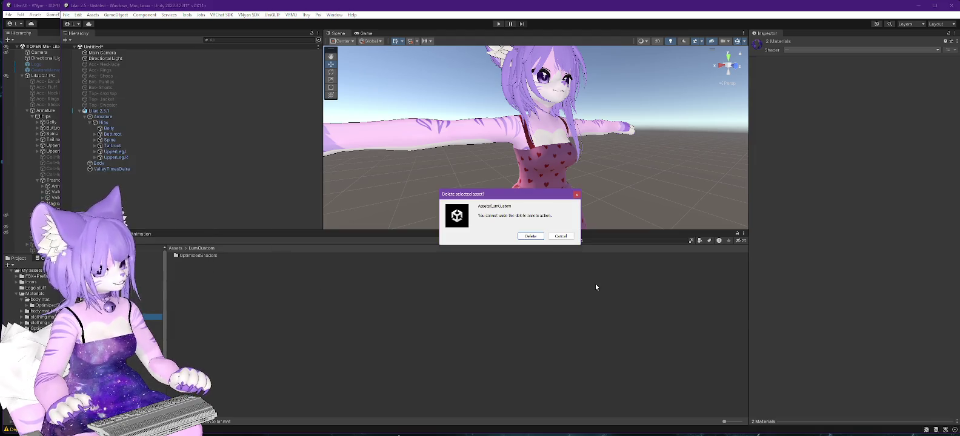
pyautogui.click(539, 236)
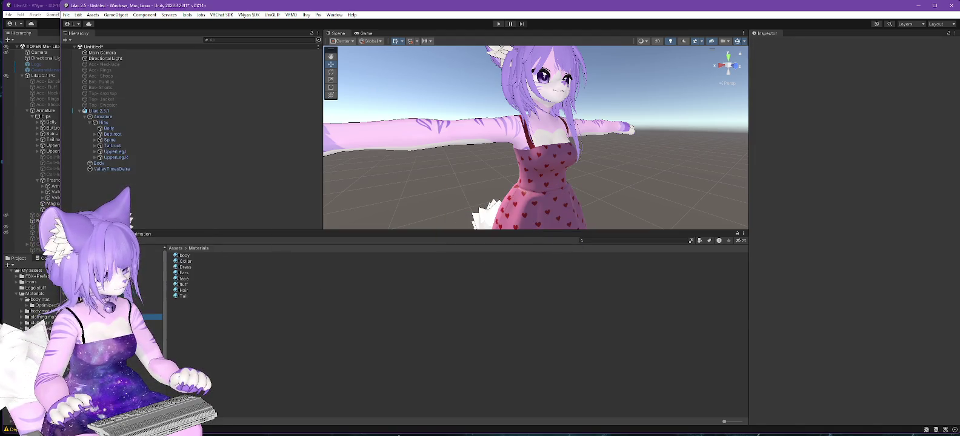
pyautogui.click(111, 169)
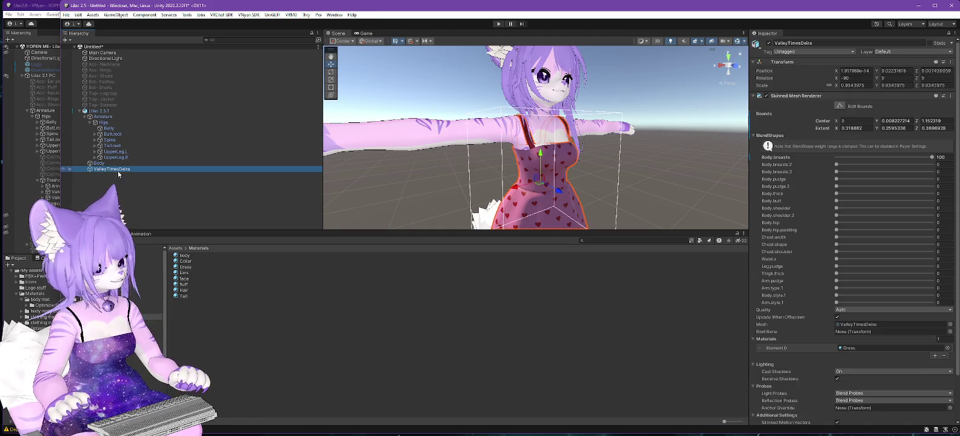
# Assign the imported Dress material to the dress's Element 0 and view its Poiyomi settings
pyautogui.click(185, 268)
pyautogui.moveTo(185, 268); pyautogui.dragTo(859, 352)
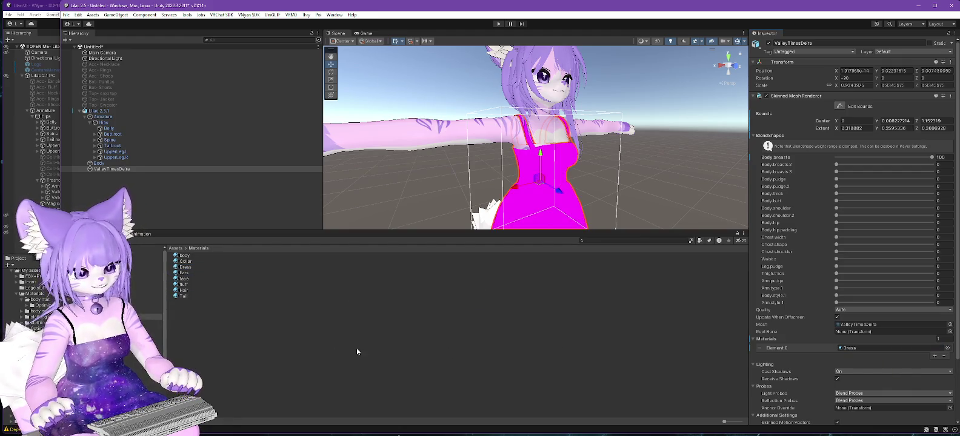
pyautogui.click(185, 267)
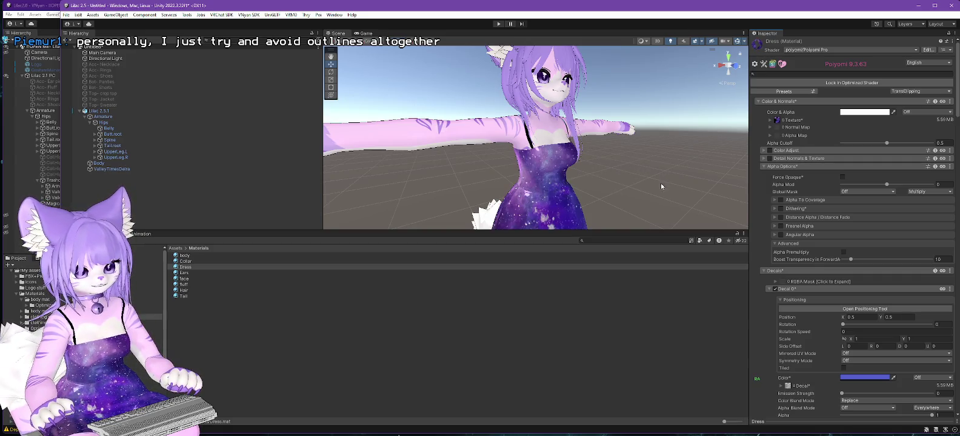
# Orbit around the avatar to check the purple galaxy dress from behind, the side and the front
pyautogui.moveTo(676, 179)
pyautogui.mouseDown()
pyautogui.moveTo(663, 193)
pyautogui.moveTo(551, 195)
pyautogui.moveTo(669, 164)
pyautogui.moveTo(636, 182)
pyautogui.moveTo(641, 194)
pyautogui.mouseUp()
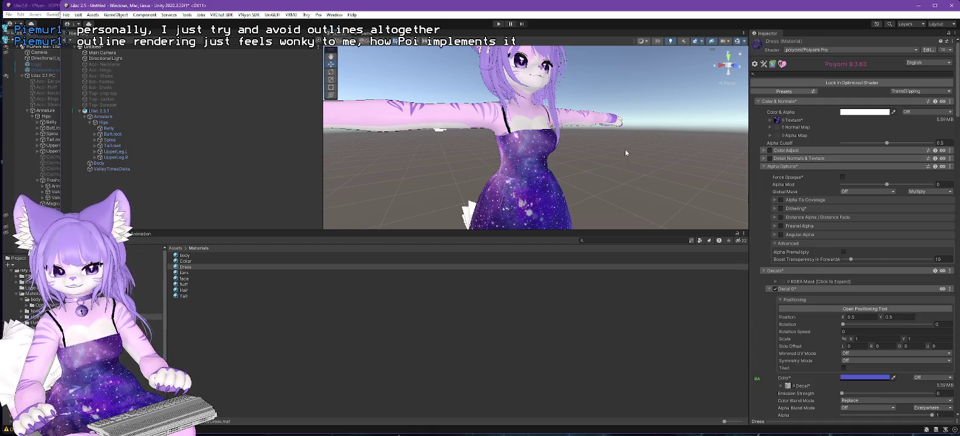
pyautogui.moveTo(586, 120); pyautogui.dragTo(660, 138)
pyautogui.moveTo(641, 176); pyautogui.dragTo(603, 181)
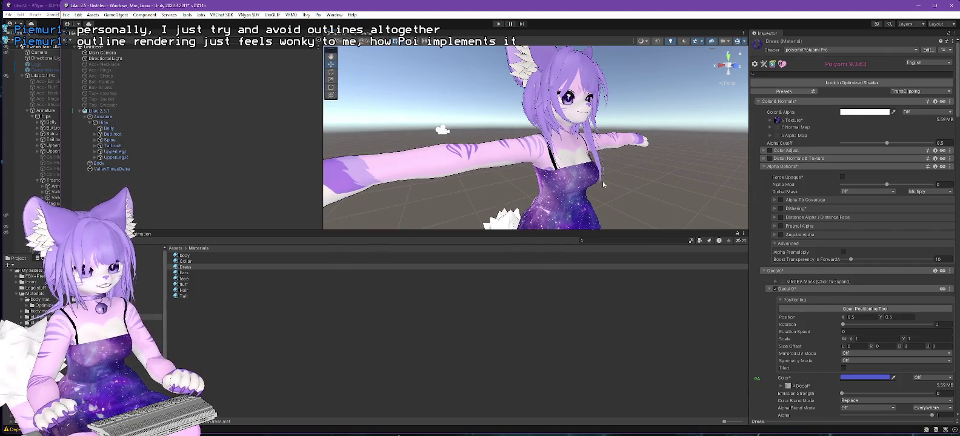
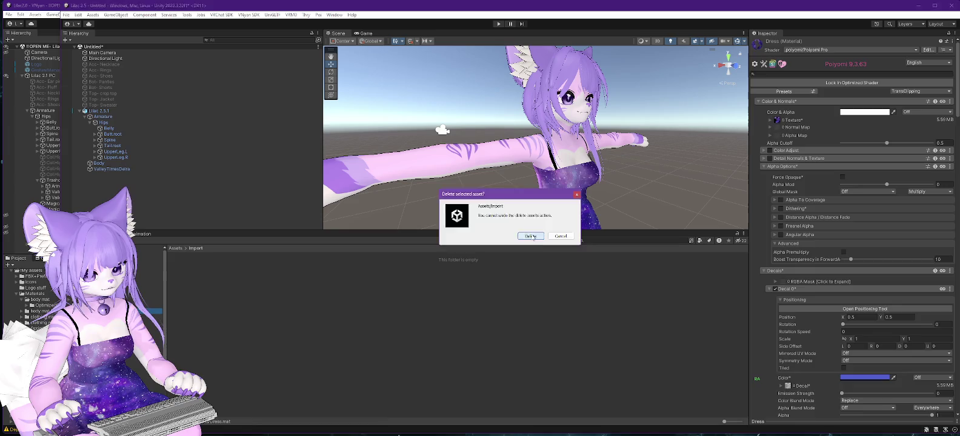
# Delete the empty Import folder and collapse the ValleyTimes and Lilac 2.5.1 model entries
pyautogui.click(531, 236)
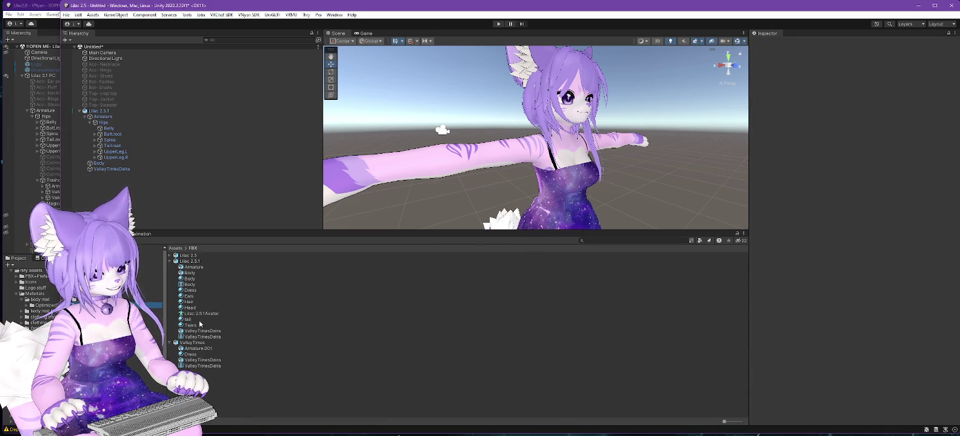
pyautogui.click(169, 343)
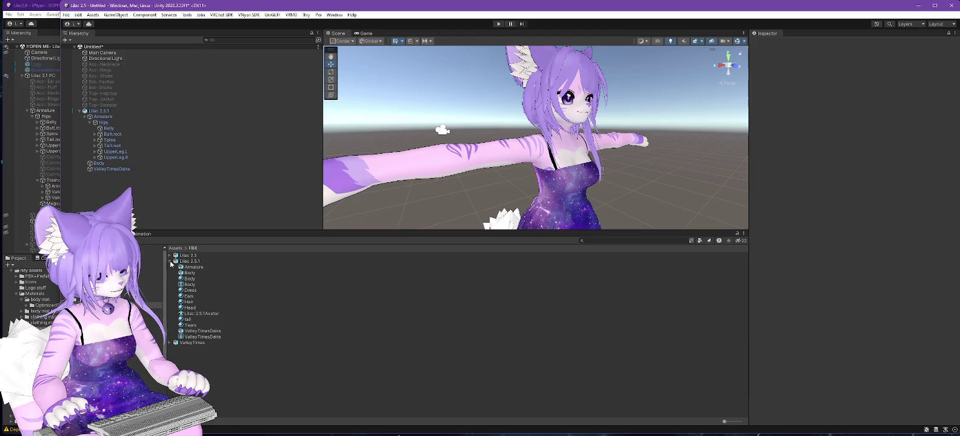
pyautogui.click(169, 261)
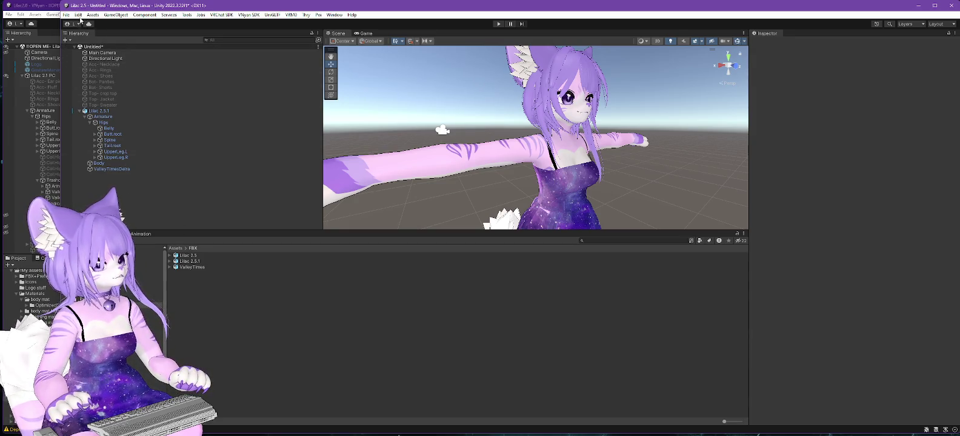
pyautogui.click(92, 15)
# Start a custom package import and look through the Twitch_Offline and Unity projects folders
pyautogui.moveTo(113, 108)
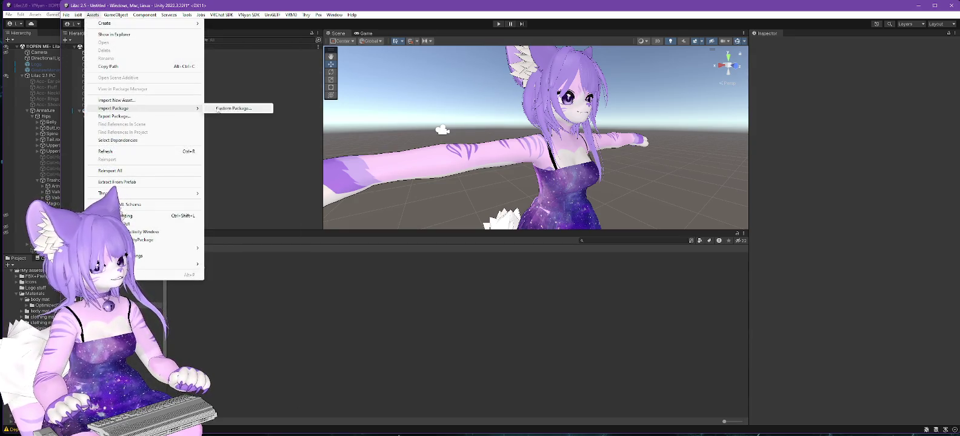
pyautogui.click(229, 108)
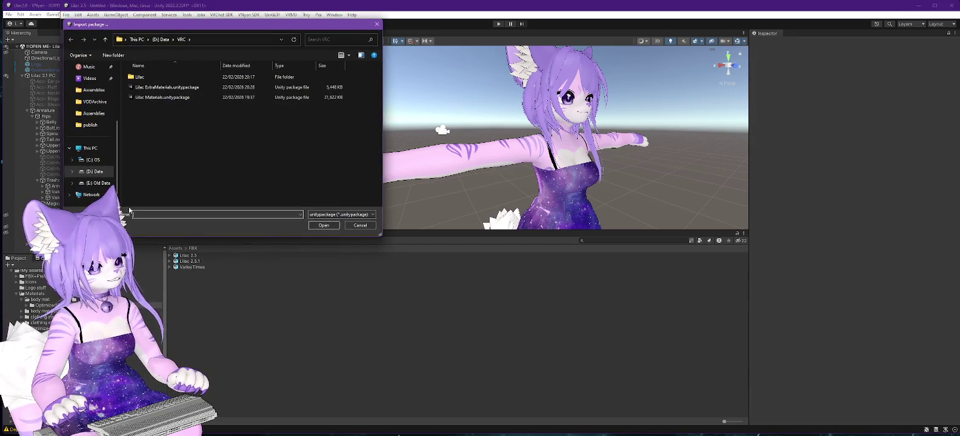
pyautogui.hotkey('alt', 'Up')
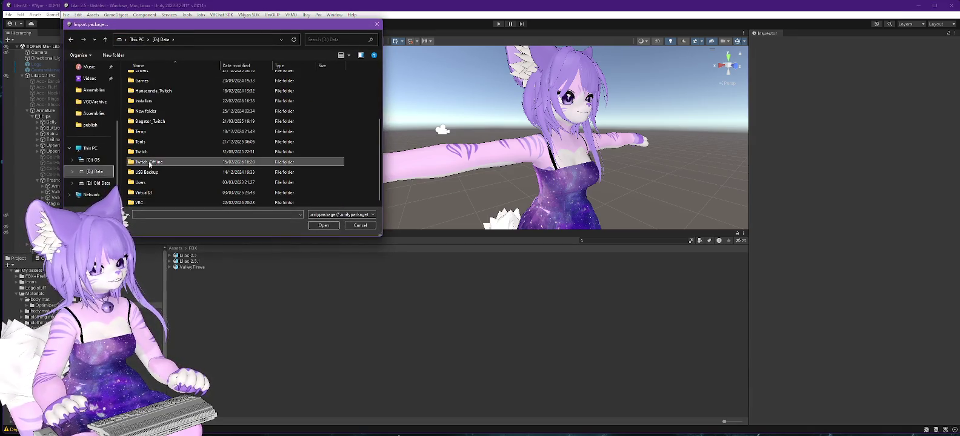
pyautogui.doubleClick(149, 162)
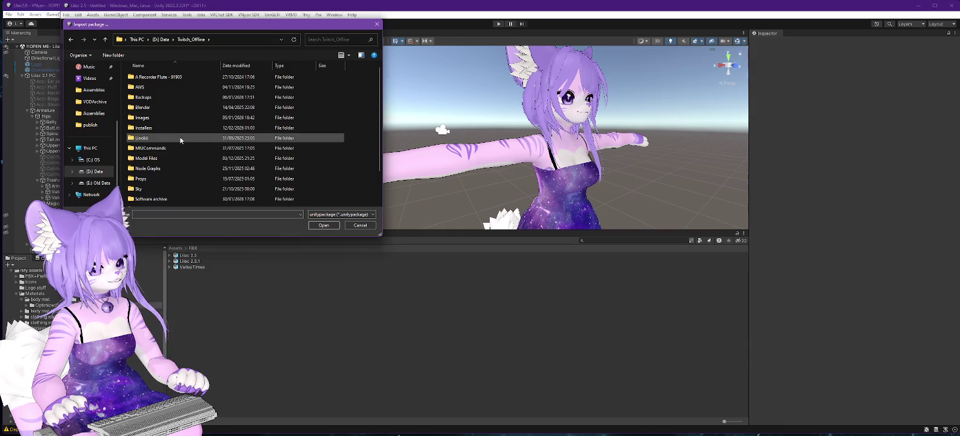
pyautogui.scroll(-2, 150, 164)
pyautogui.doubleClick(151, 165)
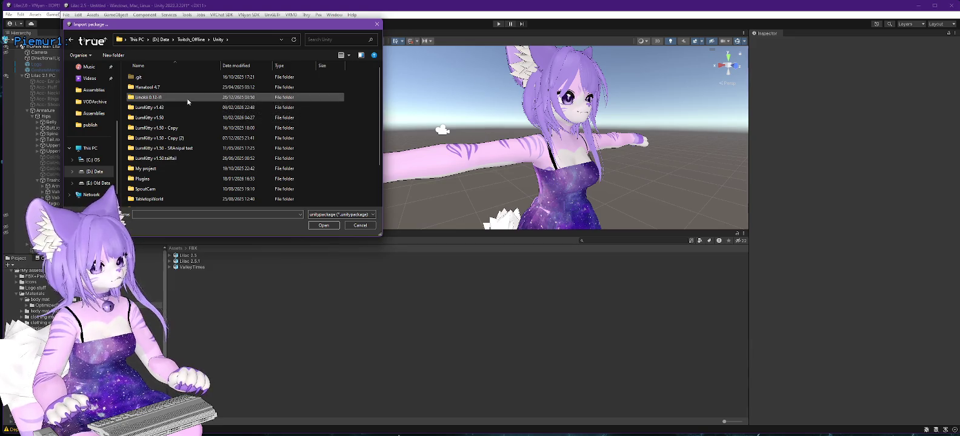
pyautogui.scroll(-2, 179, 110)
pyautogui.scroll(2, 177, 111)
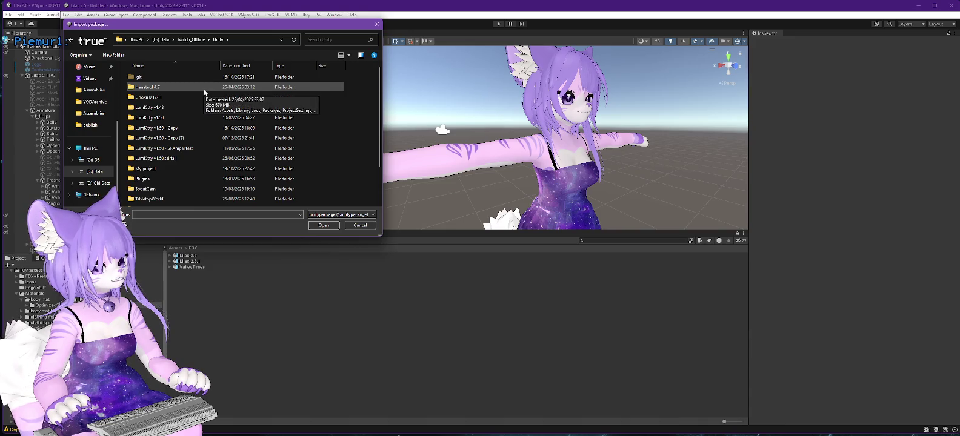
# Browse to D:\Data\VRC\Lilac\Lilac2.0 - VNyan\Assets and switch to the older Unity window
pyautogui.click(158, 41)
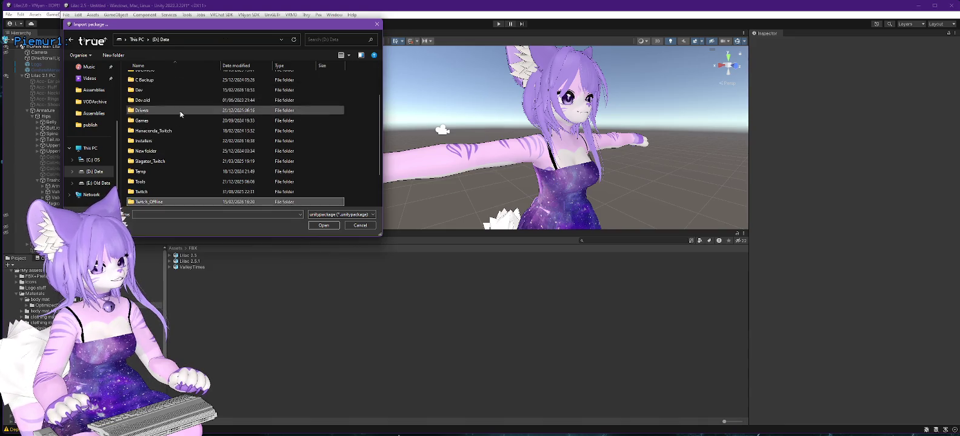
pyautogui.doubleClick(141, 204)
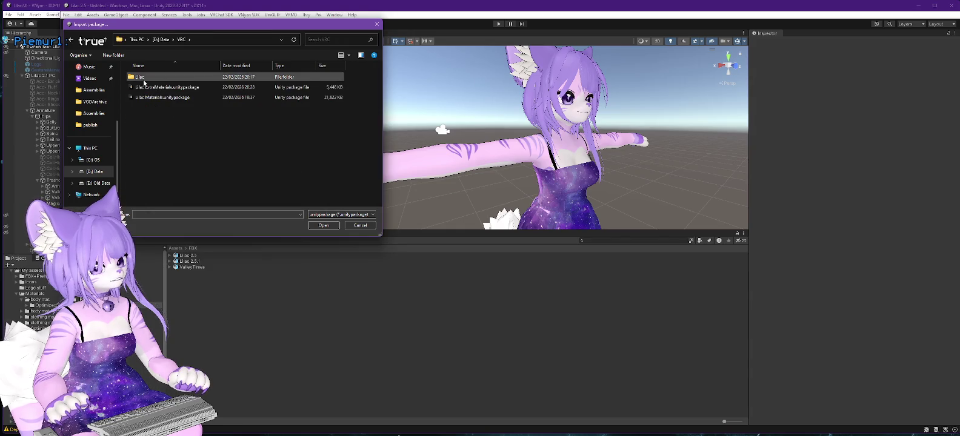
pyautogui.doubleClick(138, 78)
pyautogui.doubleClick(212, 138)
pyautogui.doubleClick(200, 77)
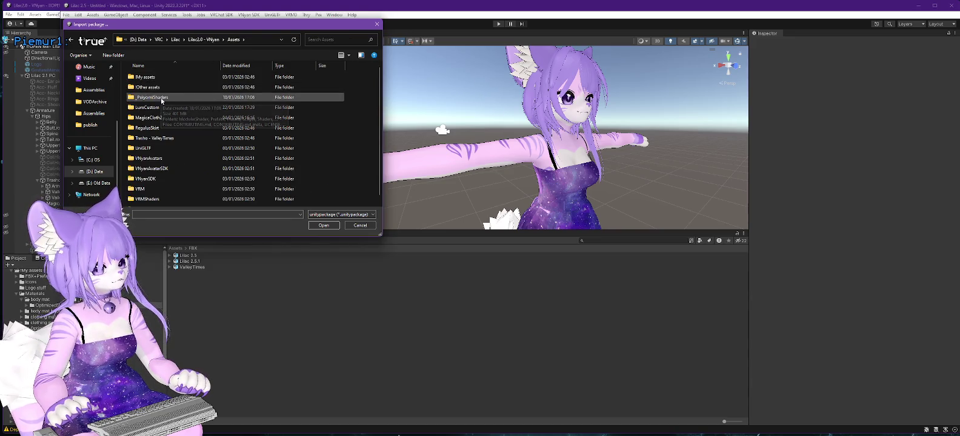
pyautogui.scroll(-1, 161, 101)
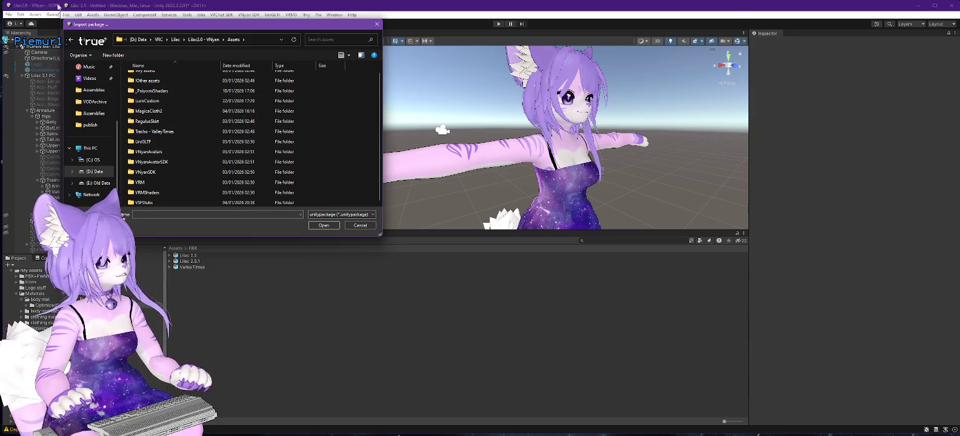
pyautogui.hotkey('alt', 'Tab')
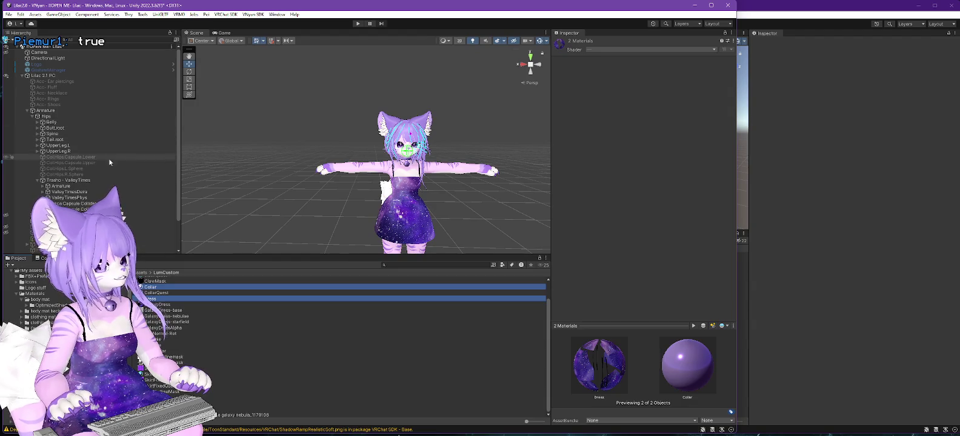
# Expand Spine > Chest > Neck, select KittyCollar, then return to the Lilac 2.5 window
pyautogui.click(37, 133)
pyautogui.click(42, 139)
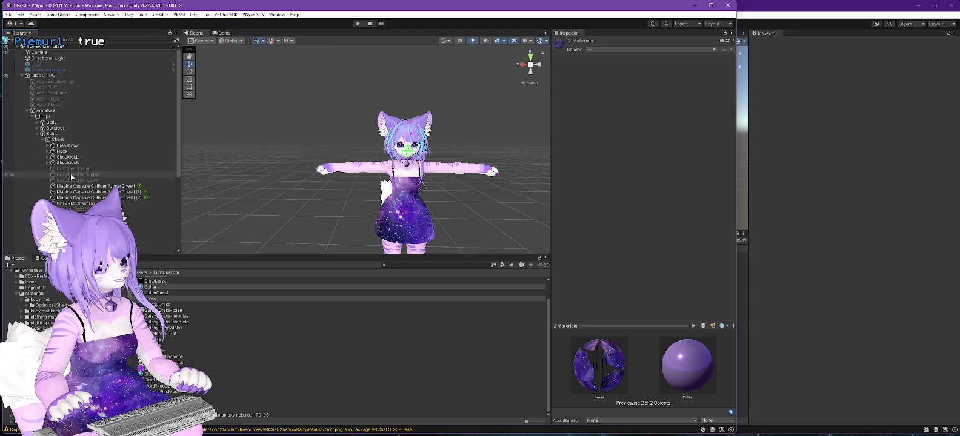
pyautogui.click(63, 152)
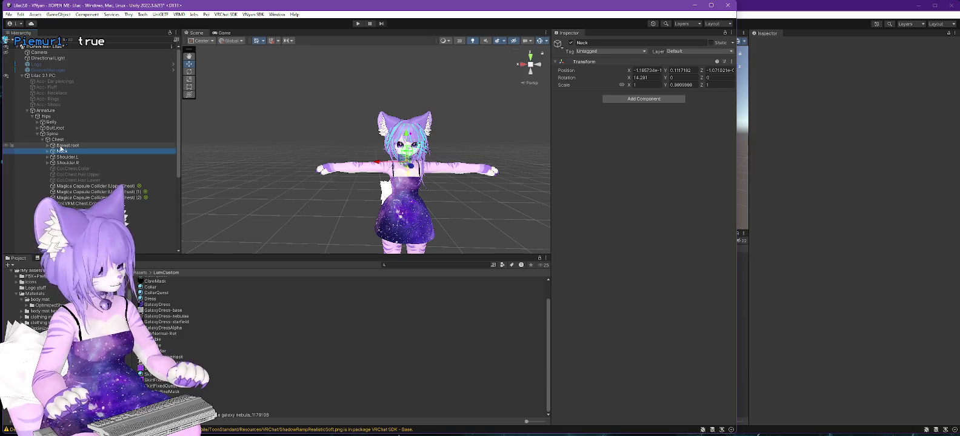
pyautogui.click(47, 151)
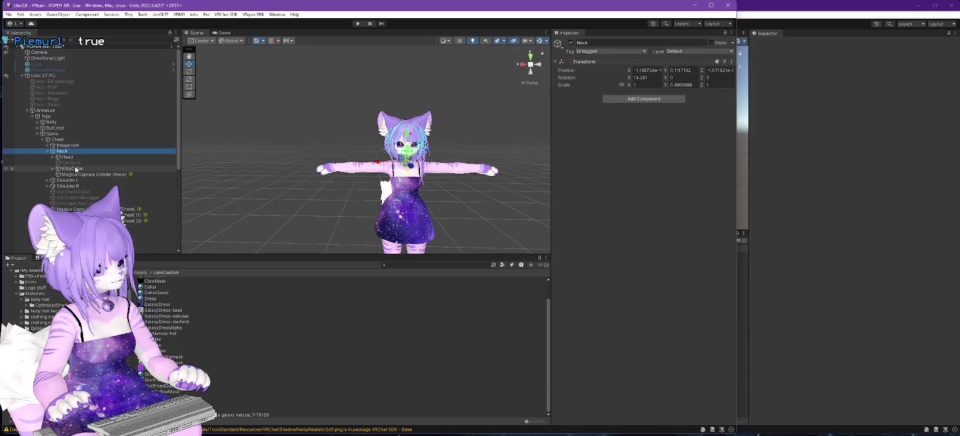
pyautogui.click(67, 168)
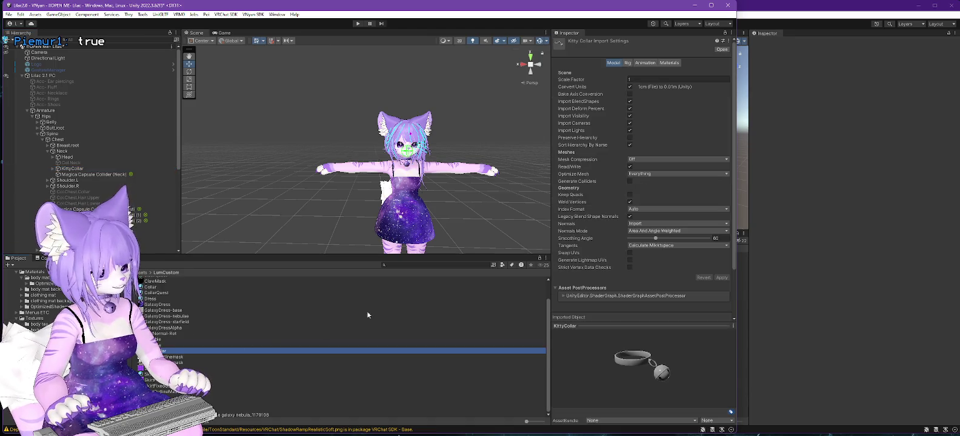
pyautogui.click(694, 5)
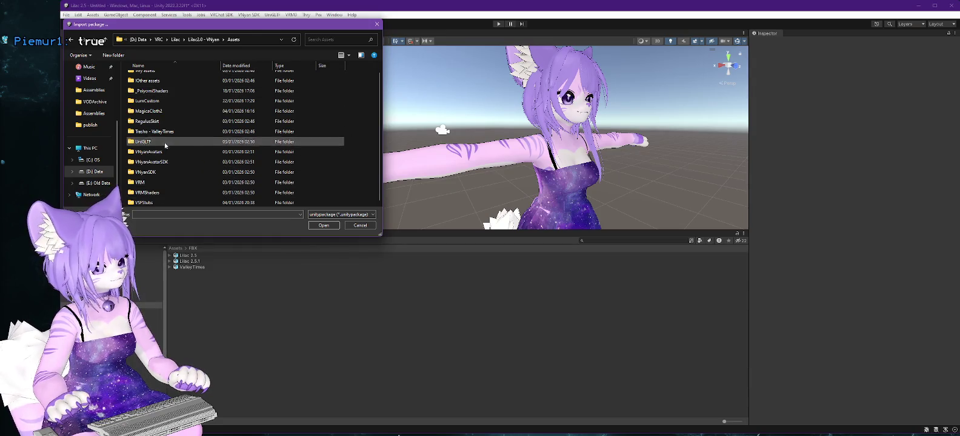
# Cancel the custom package import and use Import New Asset instead
pyautogui.doubleClick(150, 101)
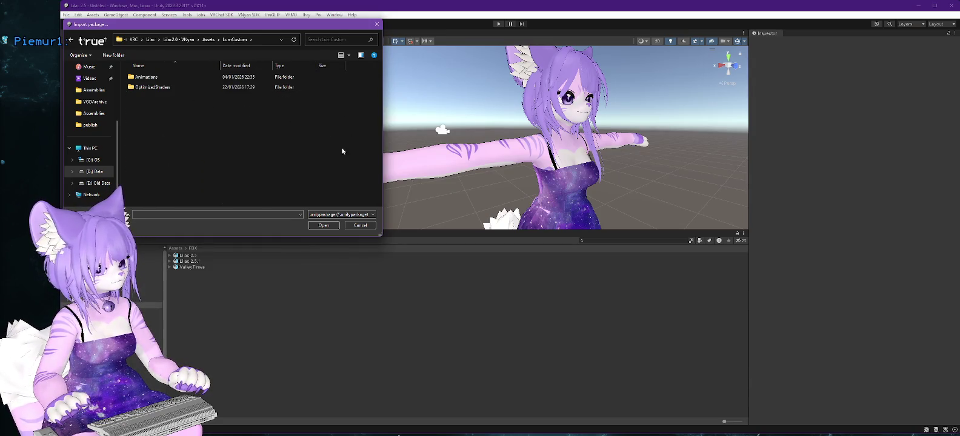
pyautogui.click(358, 225)
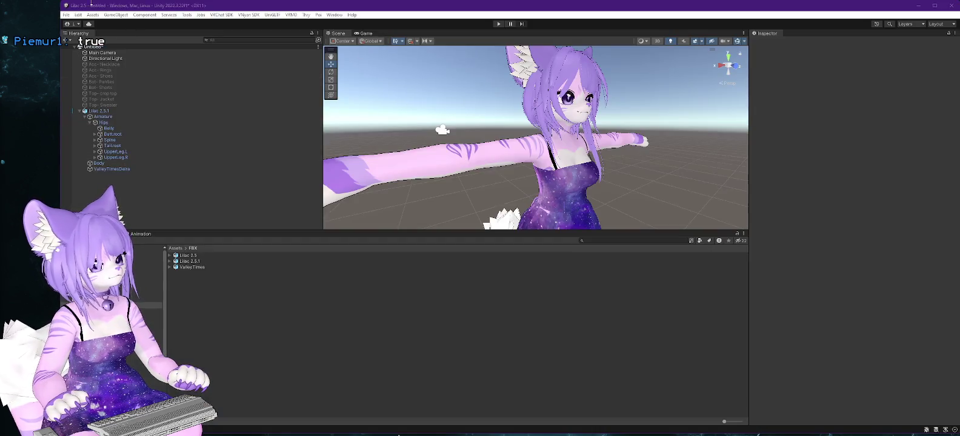
pyautogui.click(93, 15)
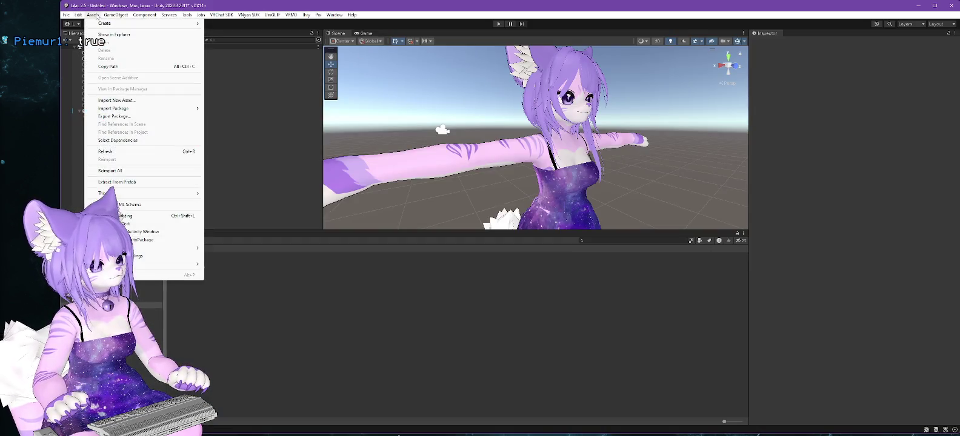
pyautogui.click(115, 103)
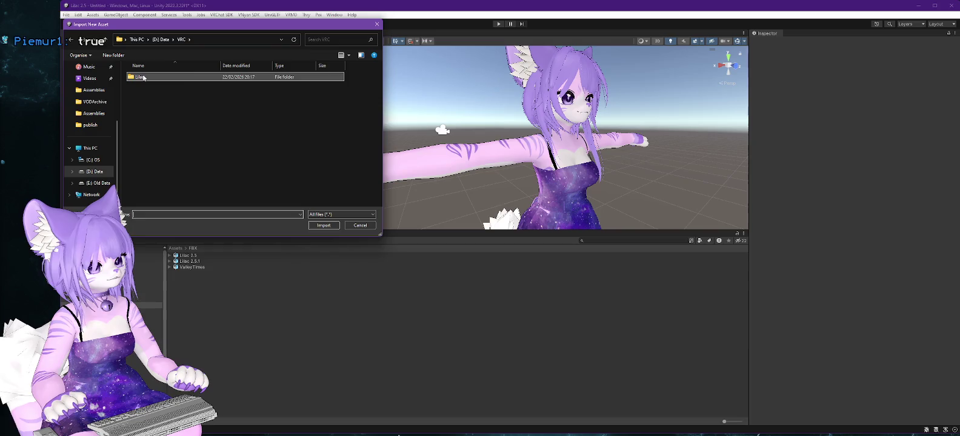
# Browse to Lilac2.0 - VNyan > Assets > LumCustom and import KittyCollar.fbx
pyautogui.doubleClick(144, 78)
pyautogui.doubleClick(146, 139)
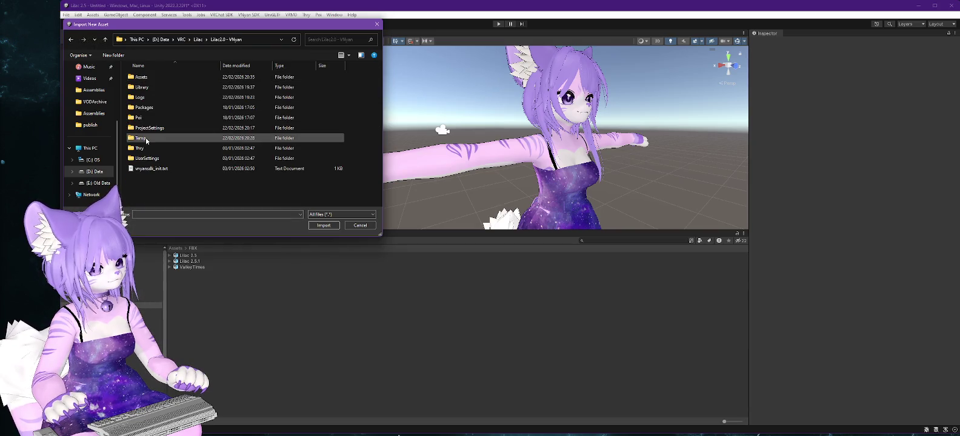
pyautogui.click(145, 79)
pyautogui.doubleClick(145, 78)
pyautogui.doubleClick(159, 108)
pyautogui.scroll(-2, 188, 101)
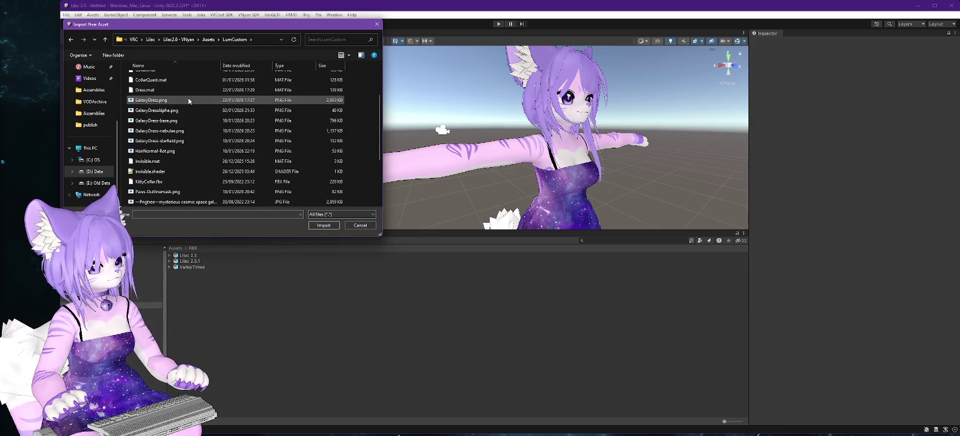
pyautogui.doubleClick(143, 182)
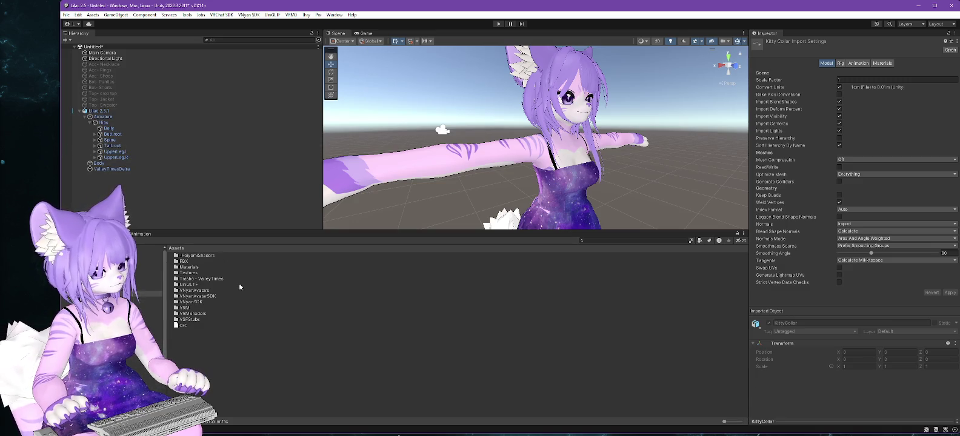
# Drop KittyCollar into the scene root, frame it, then undo the placement
pyautogui.doubleClick(185, 261)
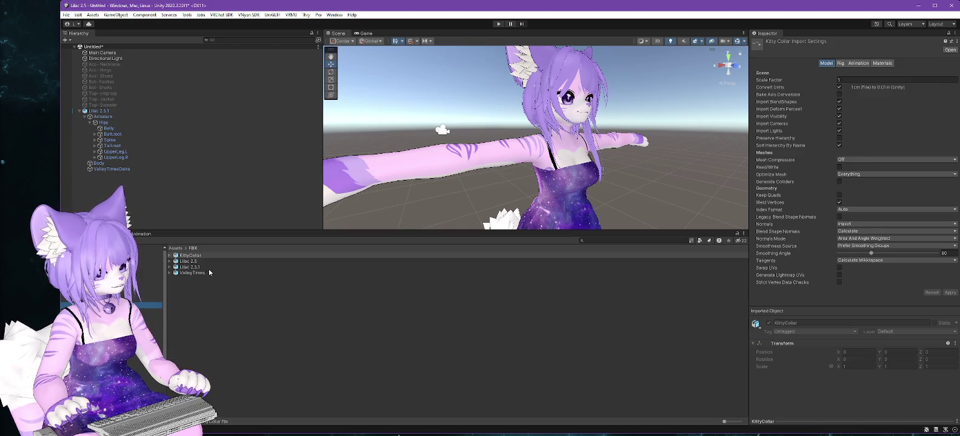
pyautogui.moveTo(188, 257); pyautogui.dragTo(103, 113)
pyautogui.scroll(-2, 534, 158)
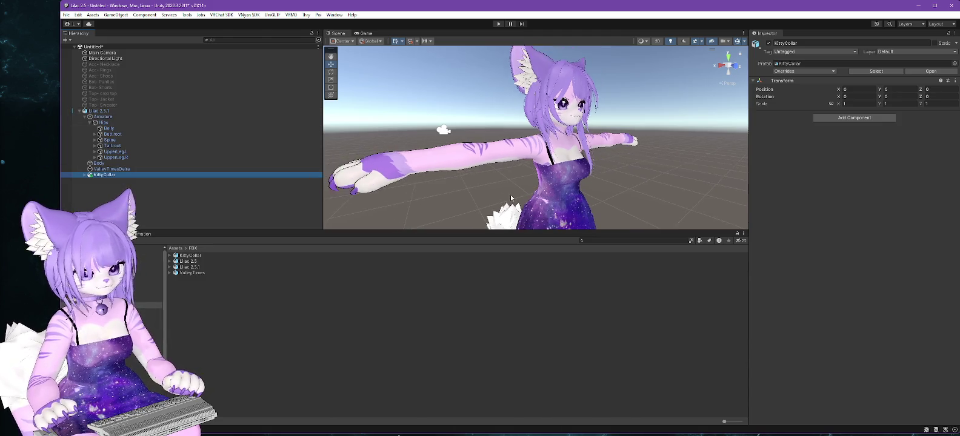
pyautogui.press('f')
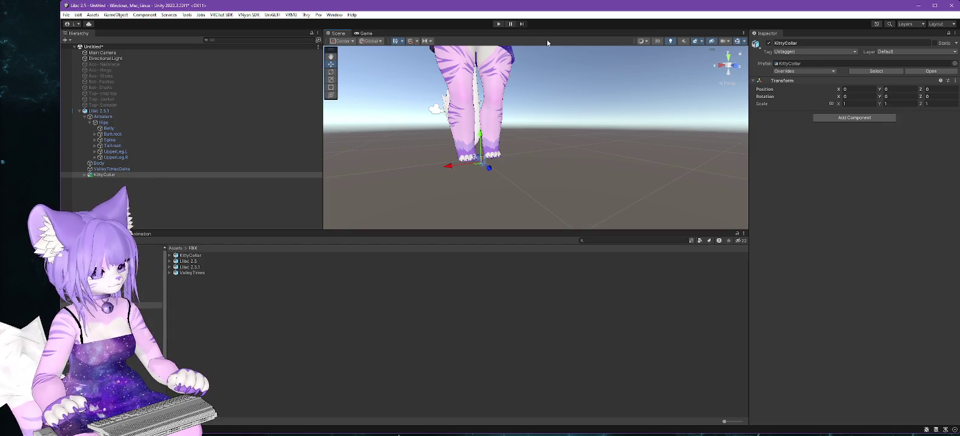
pyautogui.hotkey('ctrl', 'z')
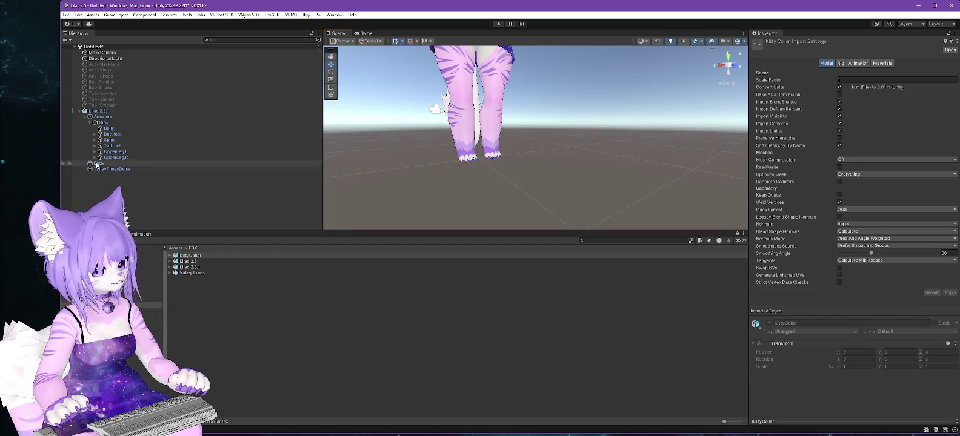
# Parent KittyCollar under the Neck bone in Spine > Chest and frame the collar
pyautogui.click(94, 140)
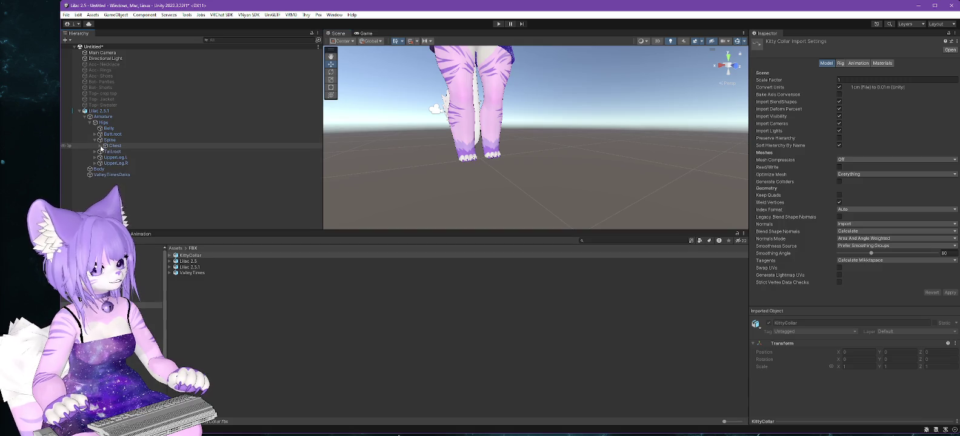
pyautogui.click(117, 157)
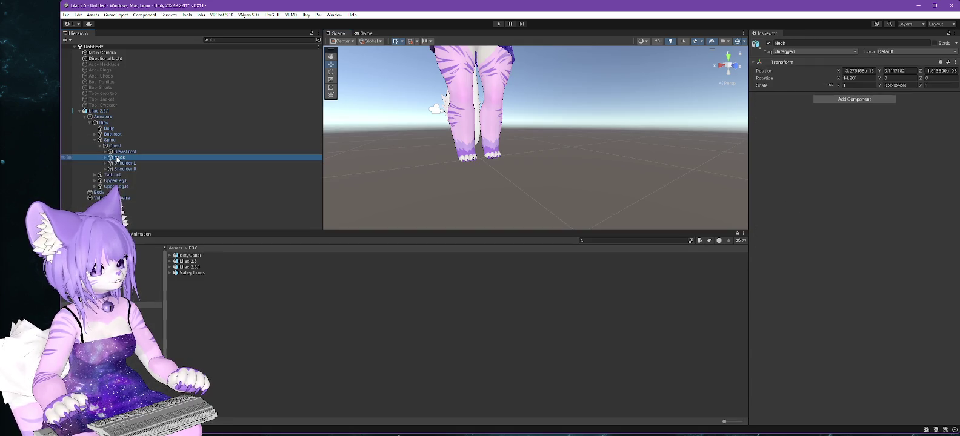
pyautogui.click(106, 158)
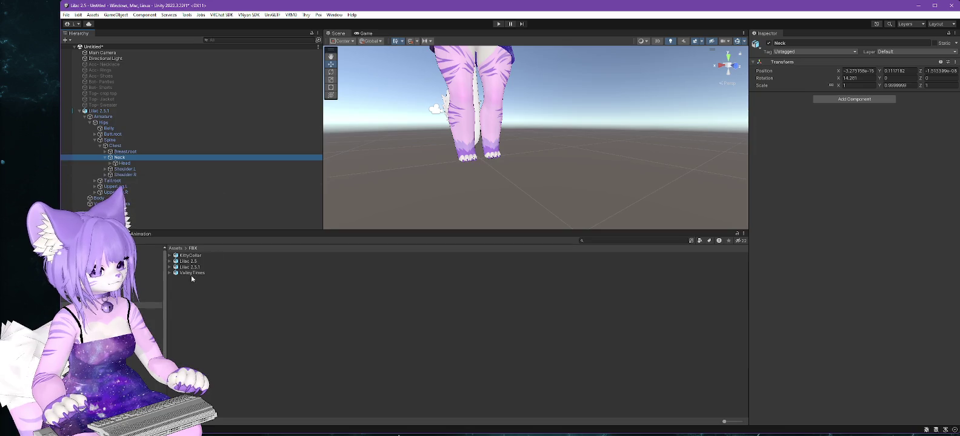
pyautogui.moveTo(191, 257); pyautogui.dragTo(120, 157)
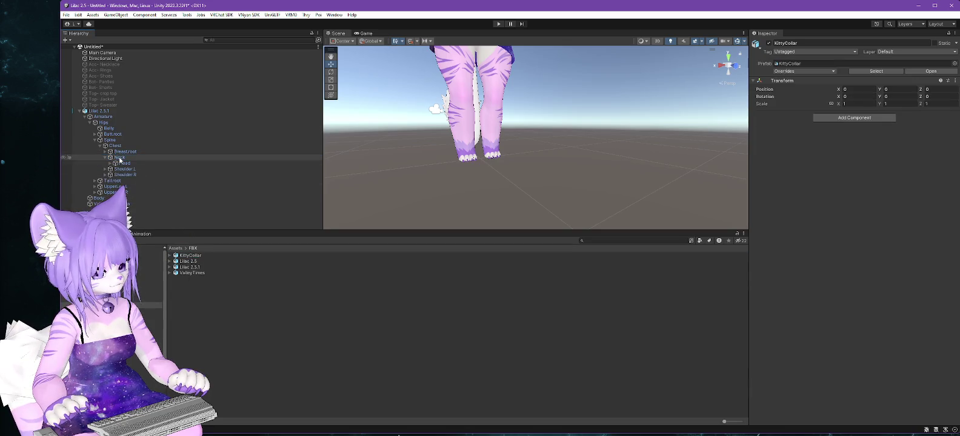
pyautogui.press('f')
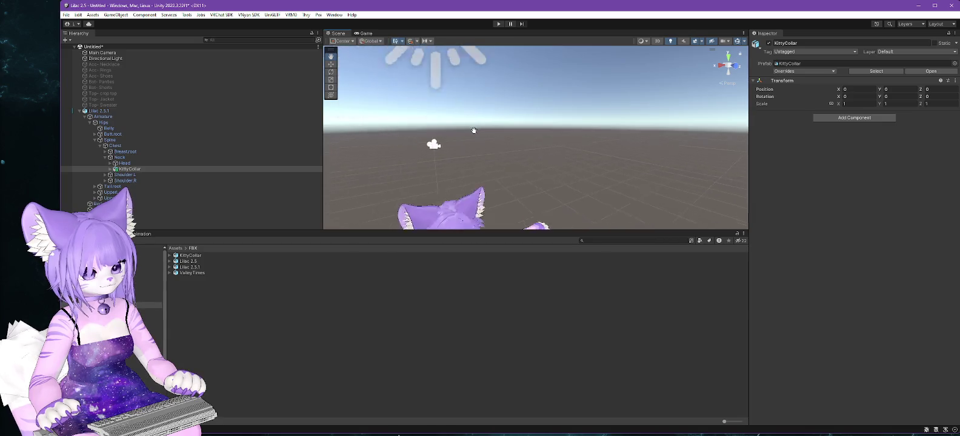
pyautogui.scroll(-5, 475, 91)
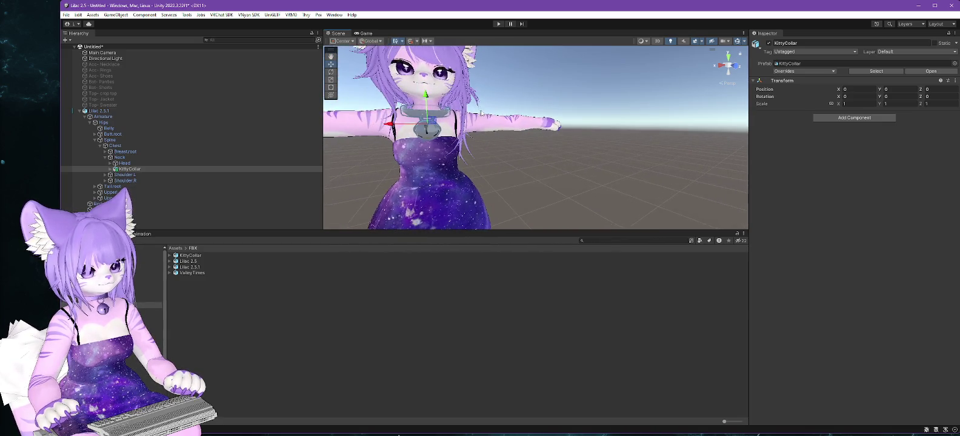
# Give the collar's Bell the Collar material and unlock that material
pyautogui.click(109, 171)
pyautogui.click(109, 169)
pyautogui.click(190, 182)
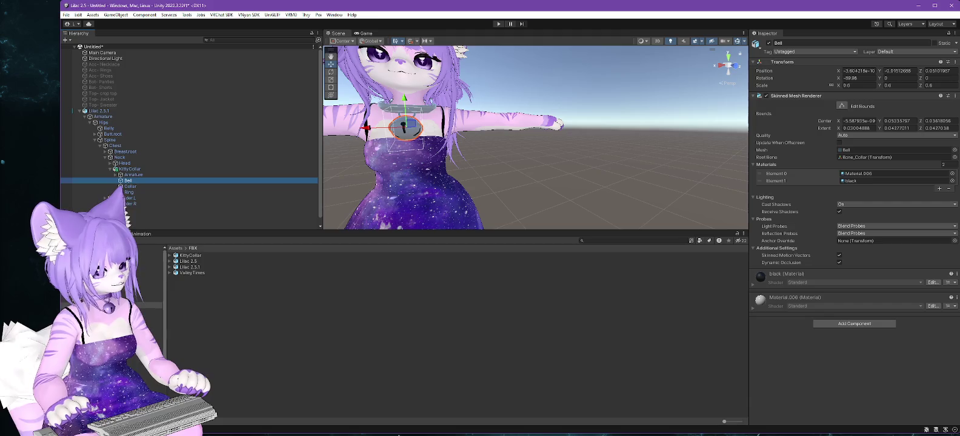
pyautogui.click(151, 311)
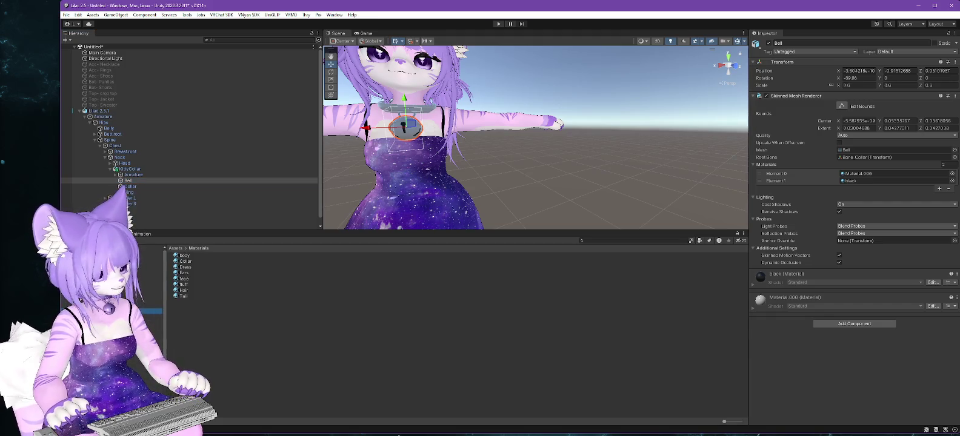
pyautogui.moveTo(185, 261)
pyautogui.mouseDown()
pyautogui.moveTo(729, 221)
pyautogui.moveTo(868, 176)
pyautogui.mouseUp()
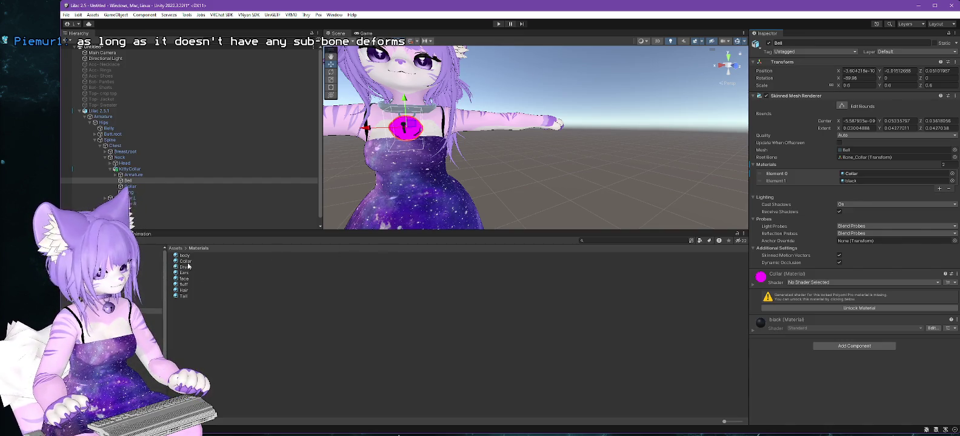
pyautogui.click(215, 261)
pyautogui.click(826, 77)
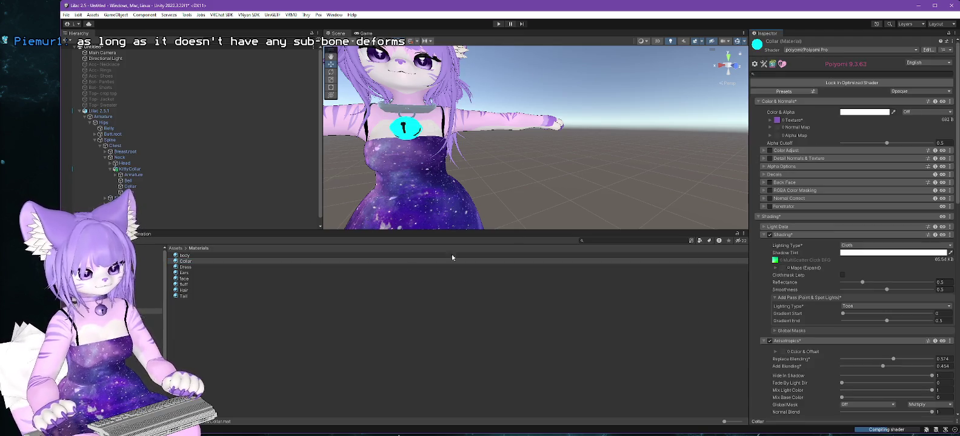
# Apply the Collar material to the collar band and the Ring as well
pyautogui.click(137, 189)
pyautogui.moveTo(180, 262)
pyautogui.mouseDown()
pyautogui.moveTo(724, 275)
pyautogui.moveTo(844, 171)
pyautogui.moveTo(858, 177)
pyautogui.mouseUp()
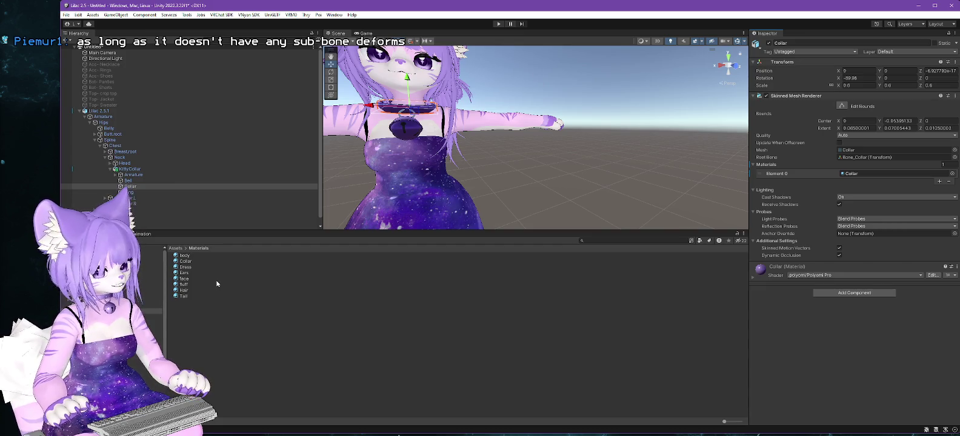
pyautogui.click(175, 192)
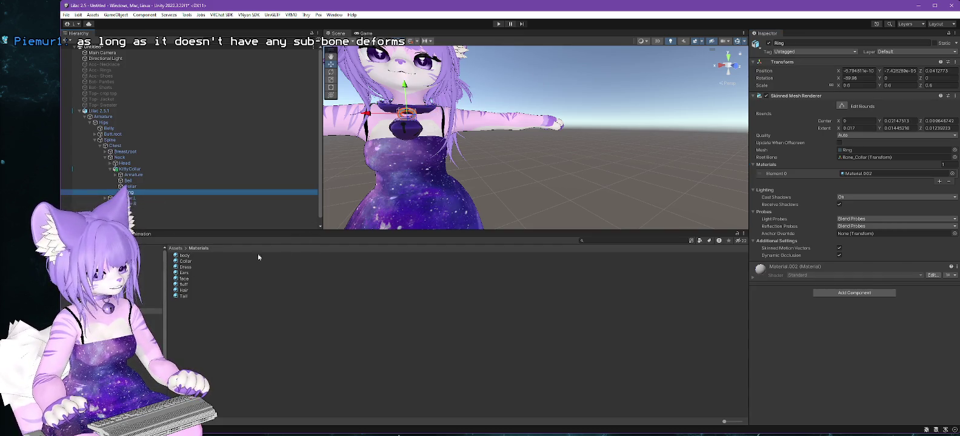
pyautogui.moveTo(184, 263); pyautogui.dragTo(860, 175)
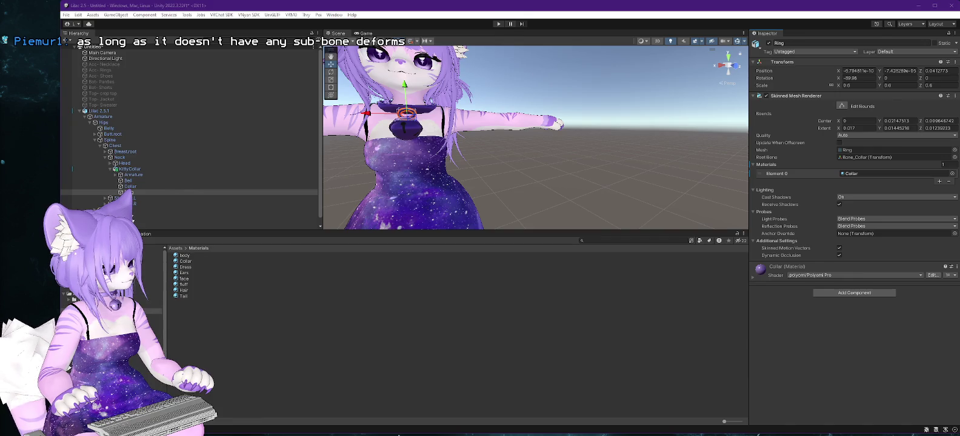
pyautogui.hotkey('alt', 'Tab')
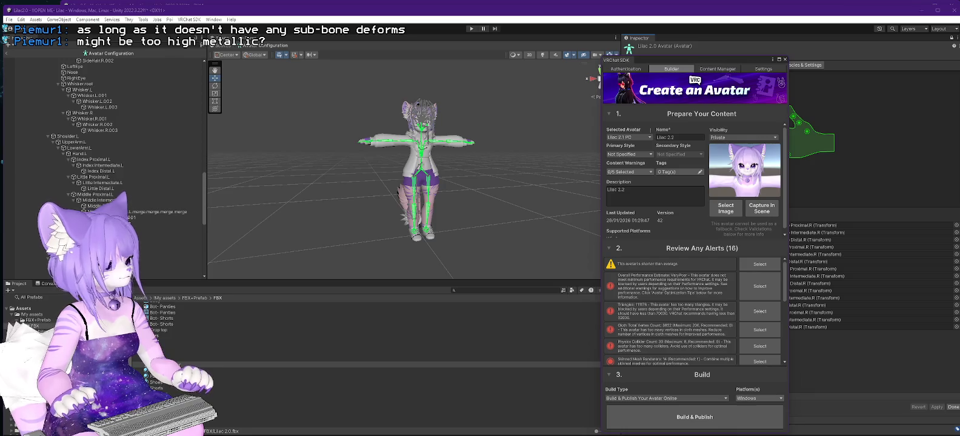
# View the Lilac 2.0 VNyan Directional Light, rotation 49.147, 228.728, -50.452
pyautogui.hotkey('alt', 'Tab')
pyautogui.scroll(3, 473, 207)
pyautogui.scroll(5, 470, 217)
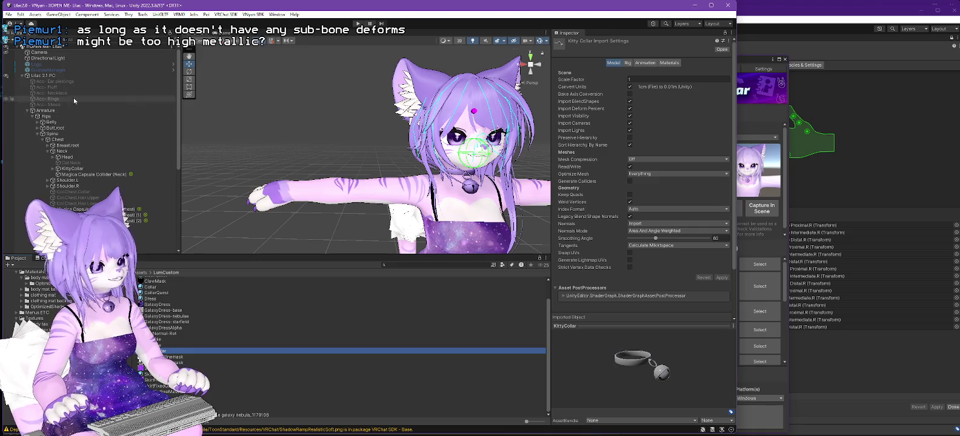
pyautogui.click(48, 59)
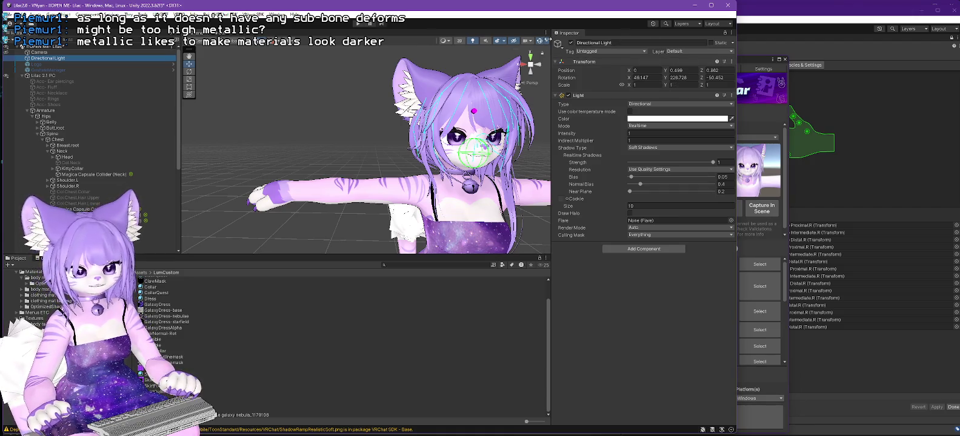
# Set the Lilac 2.5 Directional Light rotation to about 49, 228, -50
pyautogui.click(693, 5)
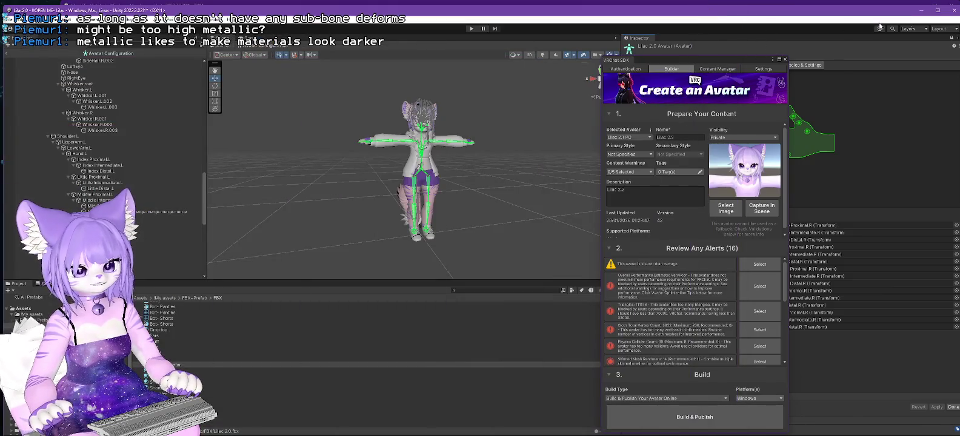
pyautogui.click(922, 12)
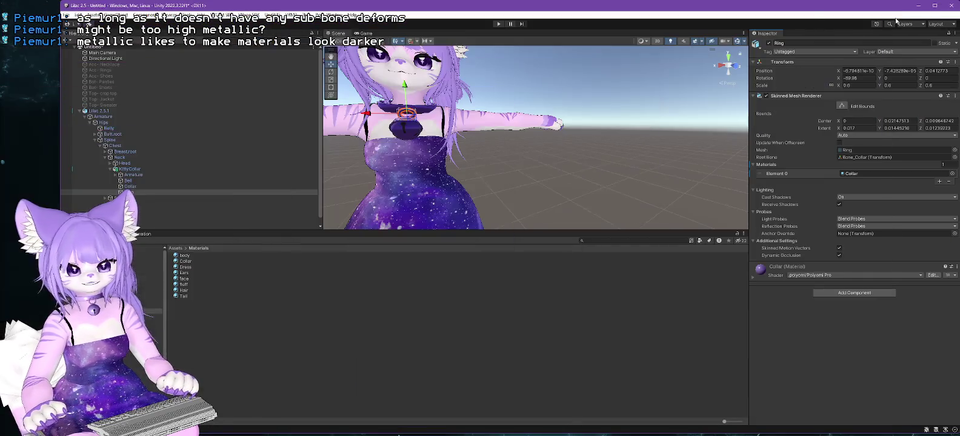
pyautogui.click(121, 59)
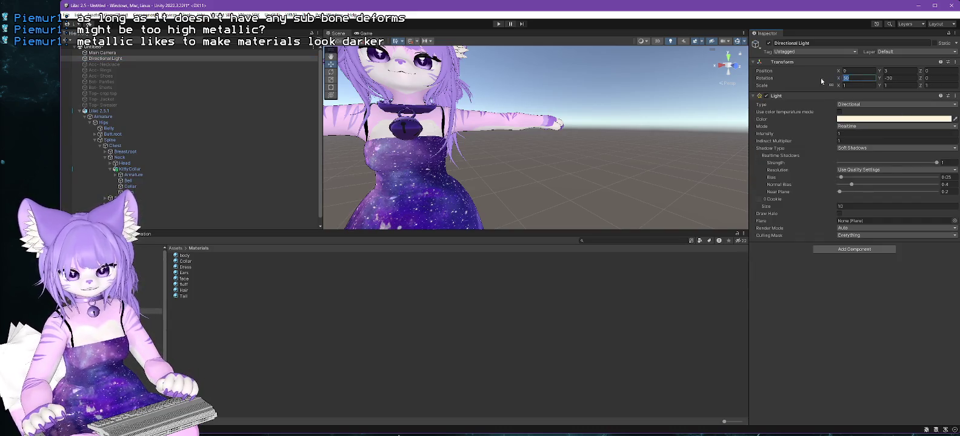
pyautogui.write('45')
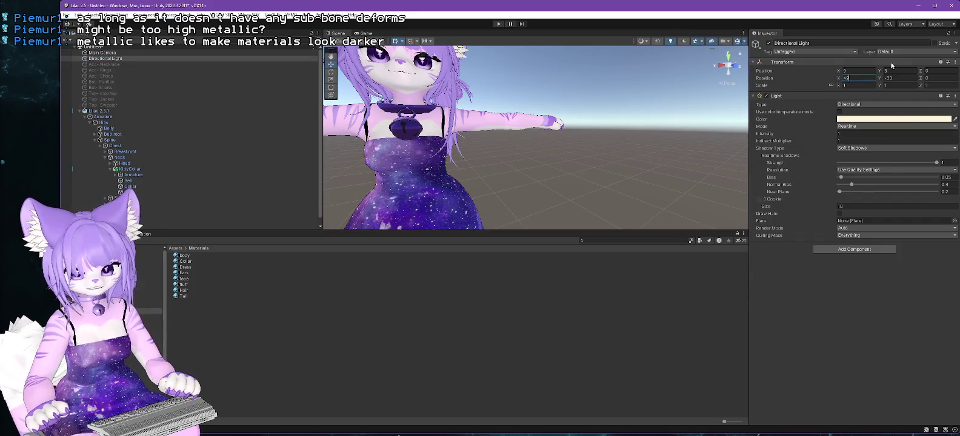
pyautogui.write('226')
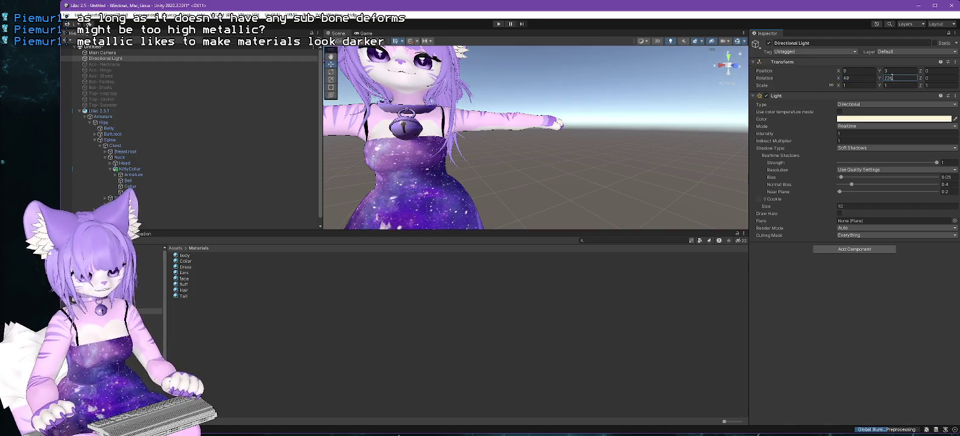
pyautogui.click(931, 78)
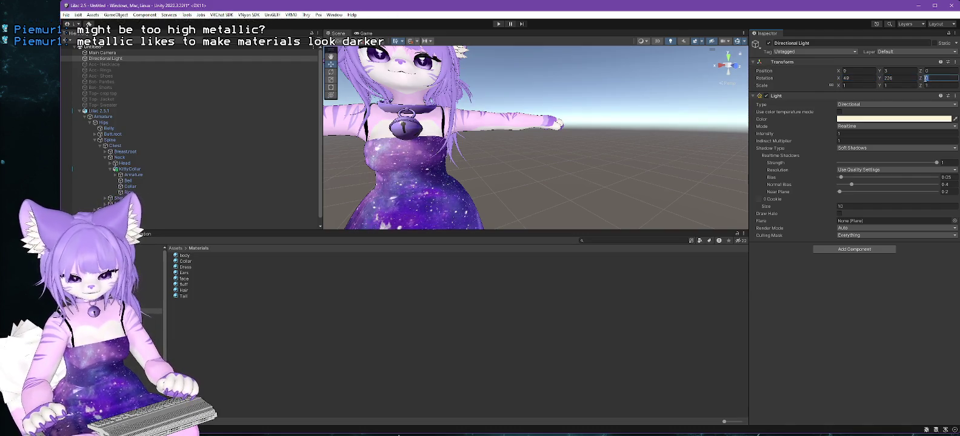
pyautogui.write('50')
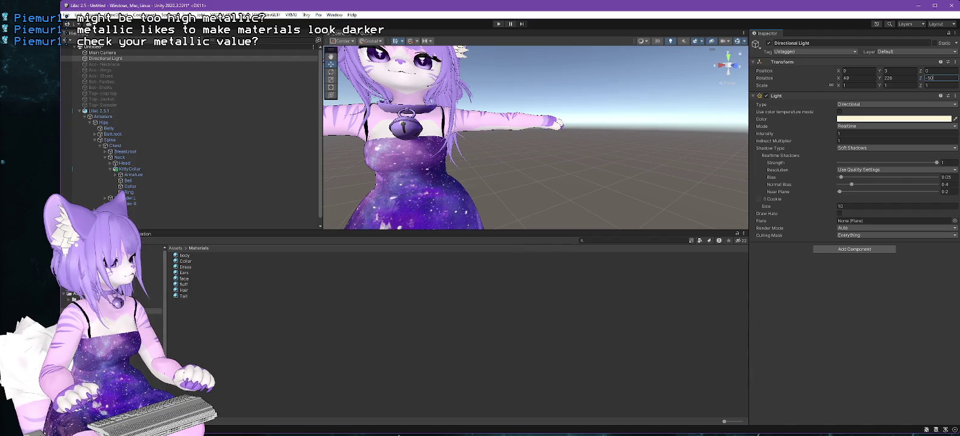
pyautogui.hotkey('alt', 'Tab')
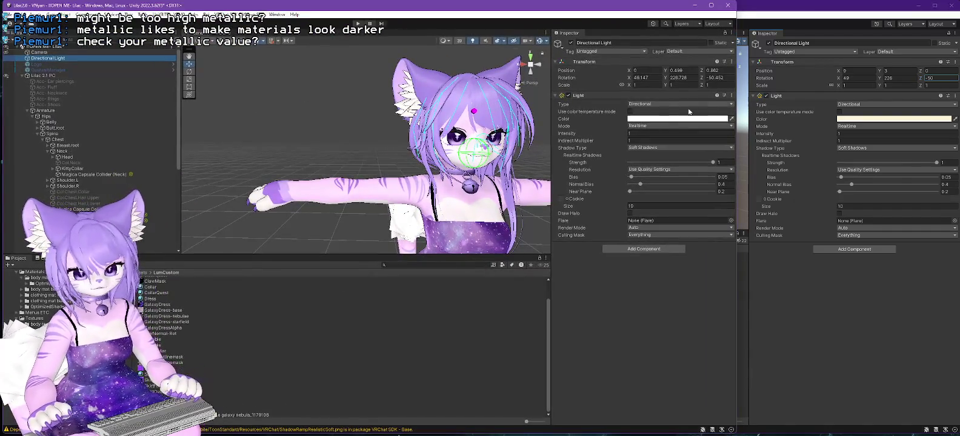
# Select both KittyCollars and arrange the Lilac 2.0 and Lilac 2.5 windows side by side
pyautogui.click(73, 169)
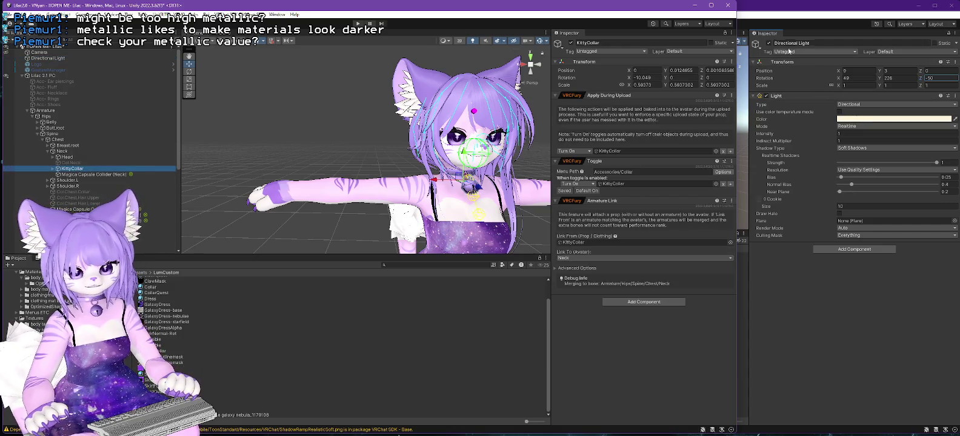
pyautogui.click(756, 77)
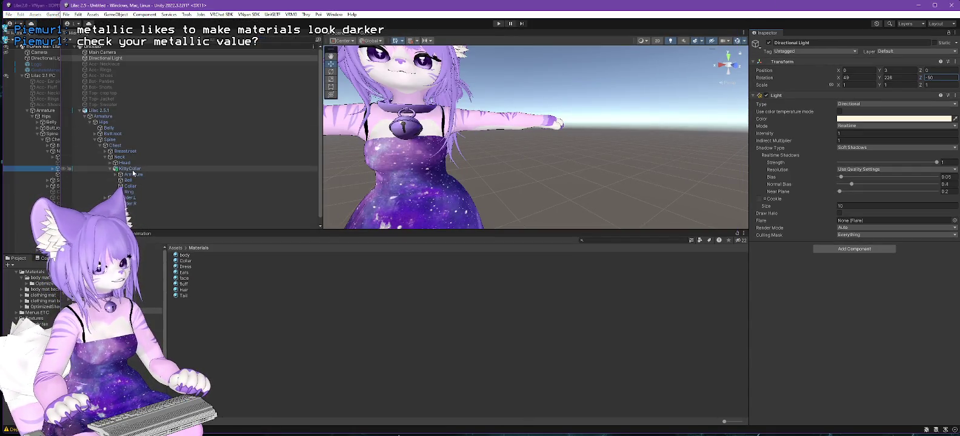
pyautogui.click(131, 169)
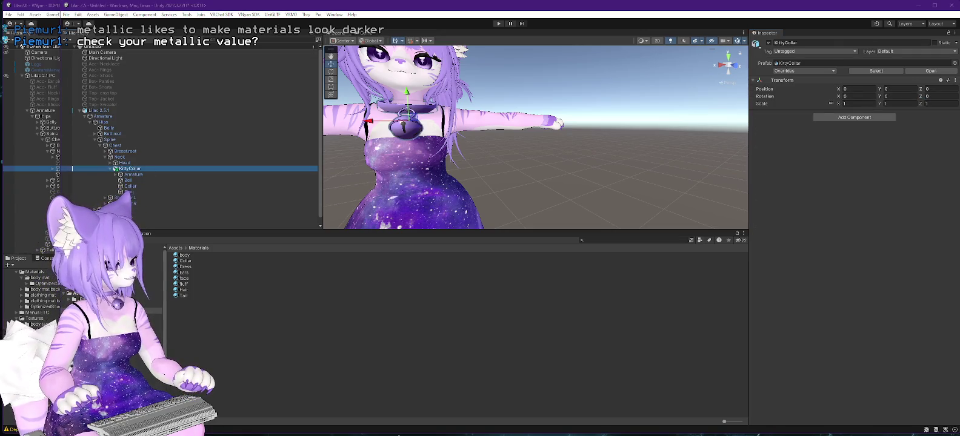
pyautogui.hotkey('alt', 'Tab')
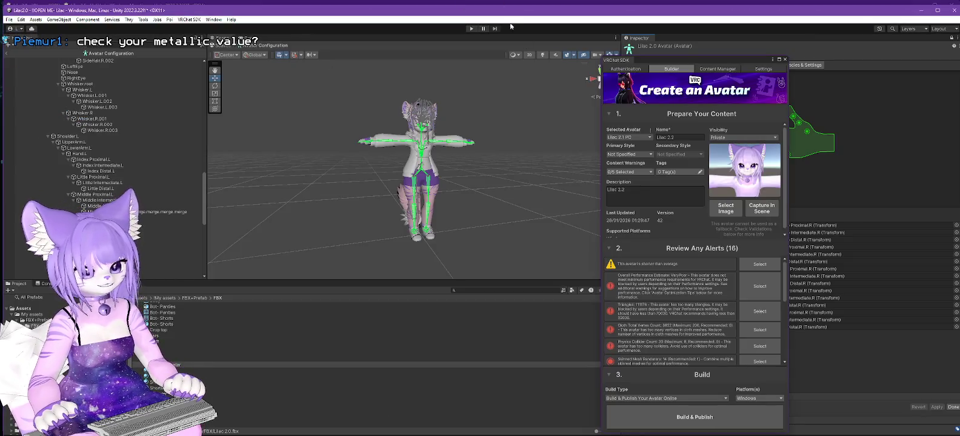
pyautogui.click(785, 60)
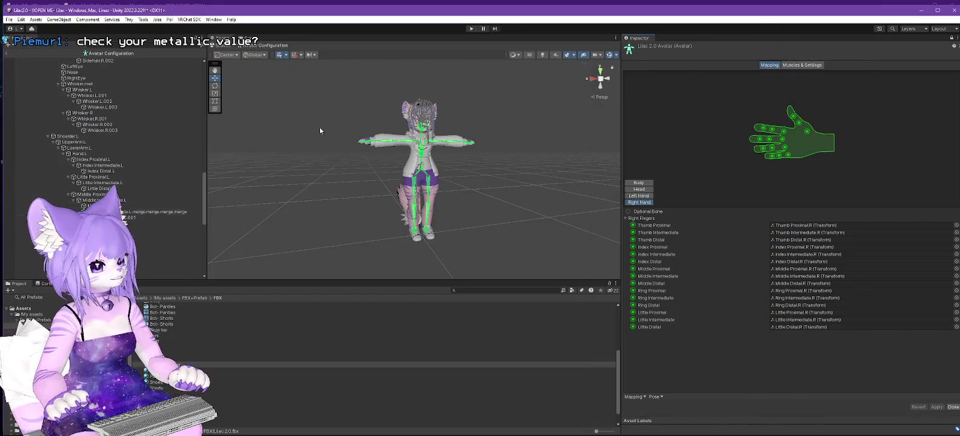
pyautogui.click(949, 11)
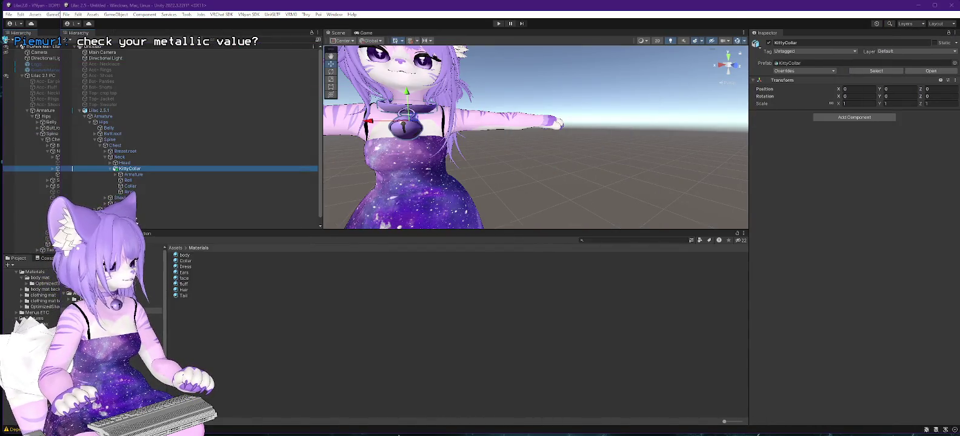
pyautogui.hotkey('alt', 'Tab')
pyautogui.moveTo(670, 5); pyautogui.dragTo(741, 14)
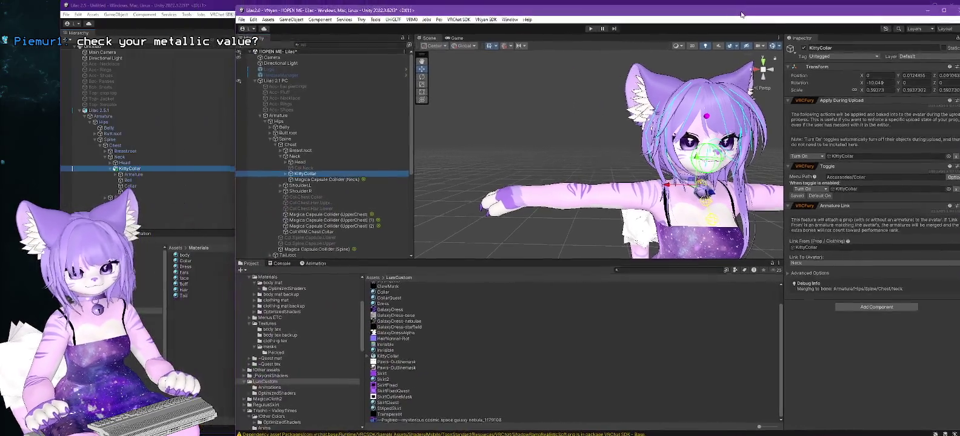
pyautogui.hotkey('alt', 'Tab')
pyautogui.moveTo(656, 6); pyautogui.dragTo(569, 9)
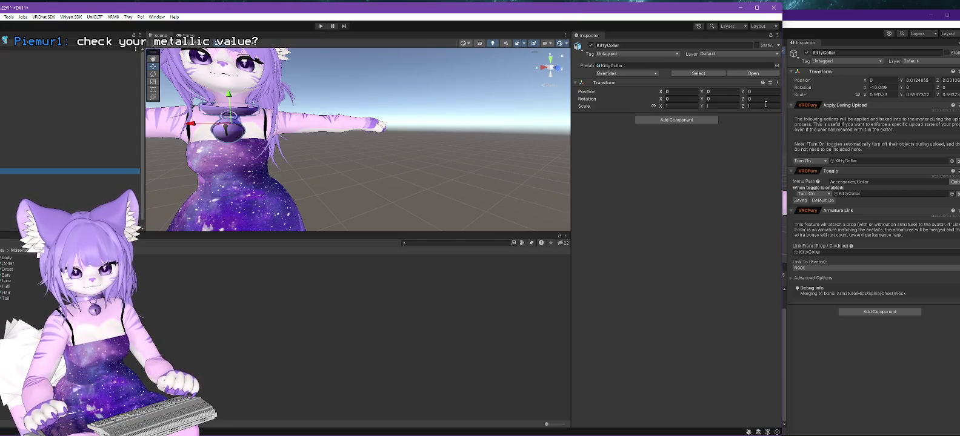
# Copy the old collar's Position Y, Z and Rotation X -10.049 onto the new collar
pyautogui.click(925, 79)
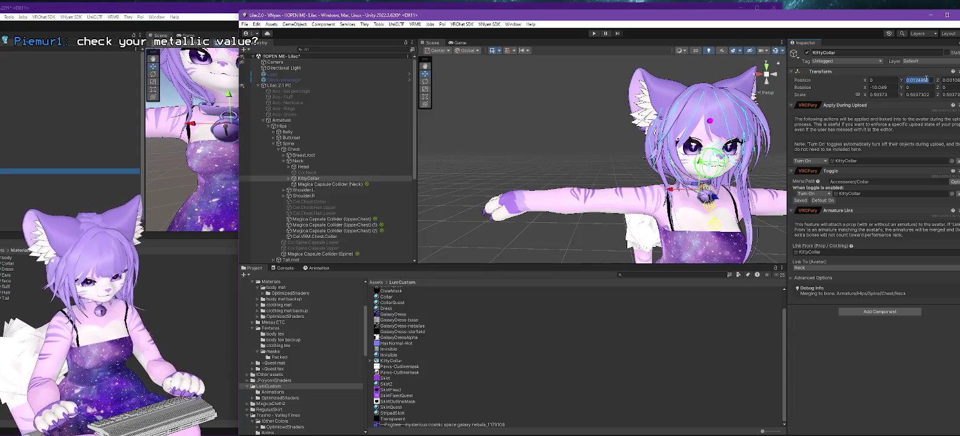
pyautogui.click(141, 4)
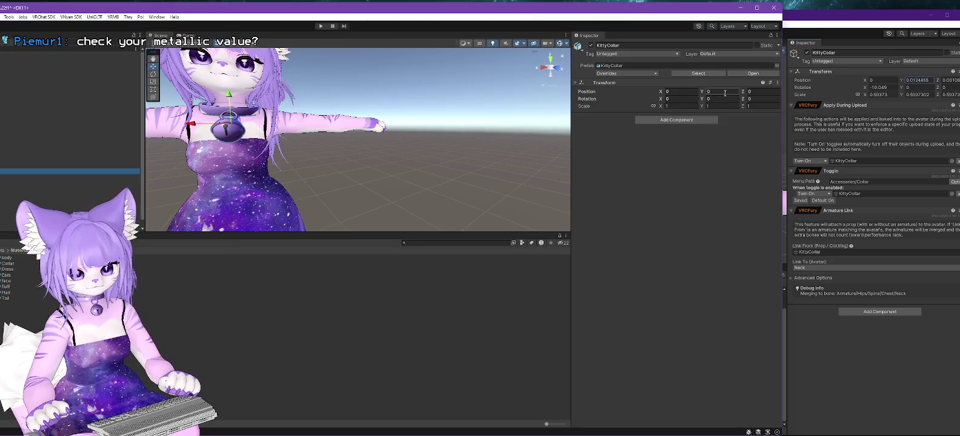
pyautogui.click(949, 80)
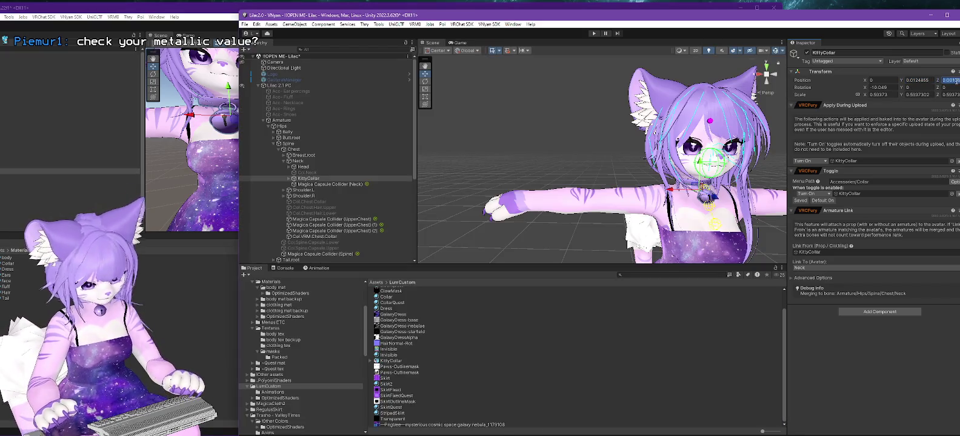
pyautogui.click(216, 8)
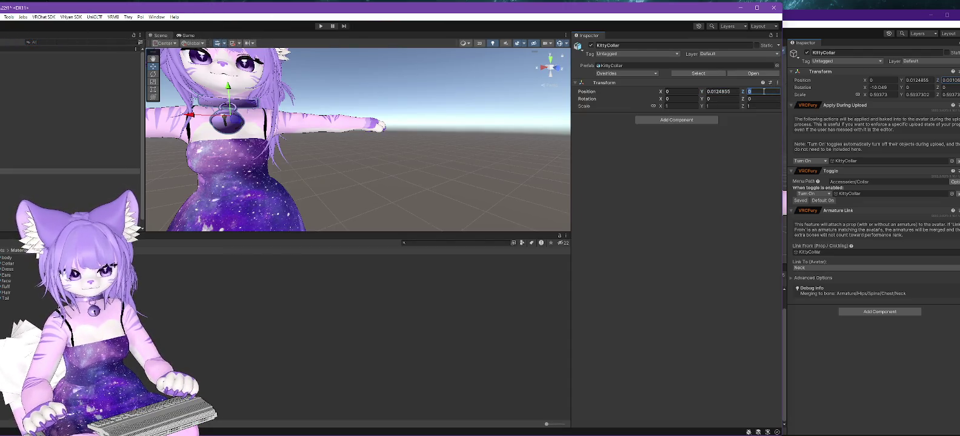
pyautogui.click(895, 89)
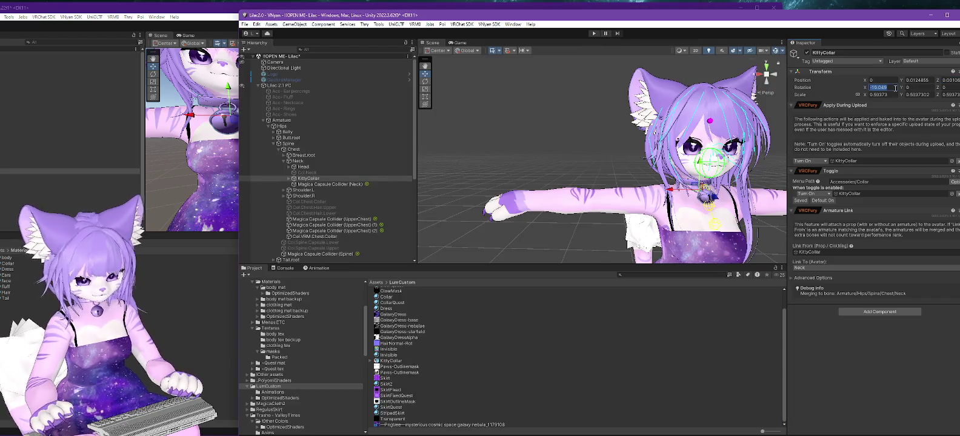
pyautogui.click(233, 9)
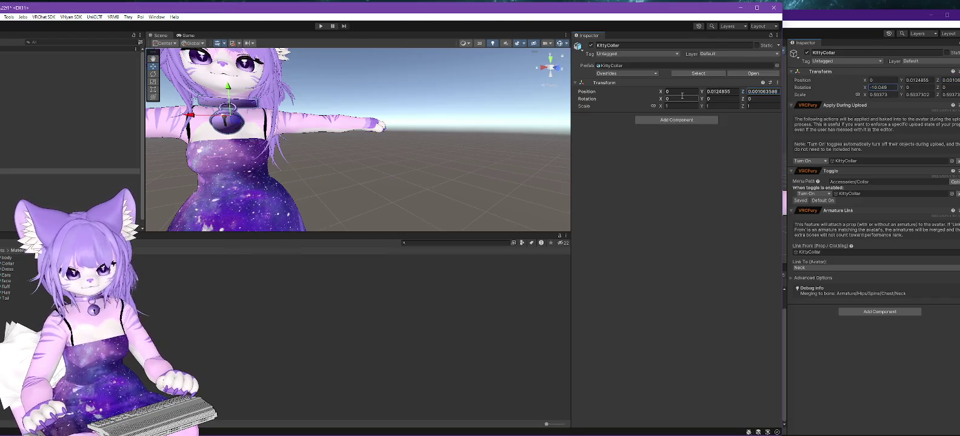
pyautogui.write('-10.049')
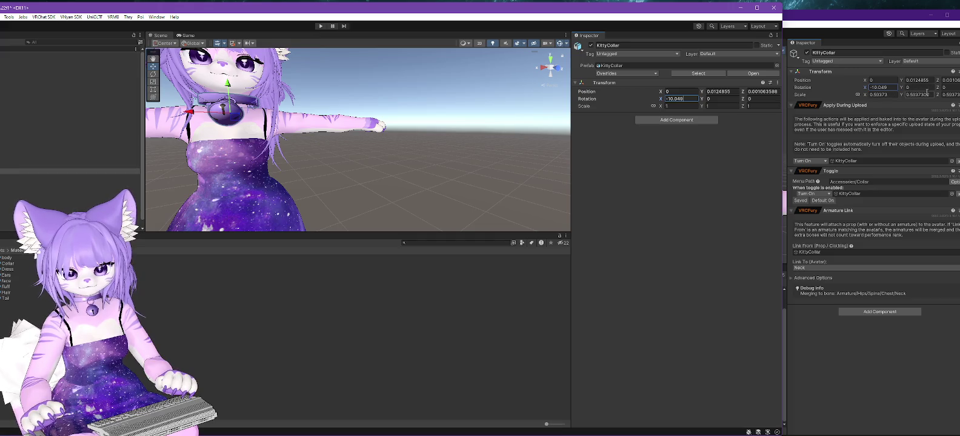
# Set the new collar's uniform scale to 0.5937302 and expand the Lilac 2.5 editor
pyautogui.click(930, 96)
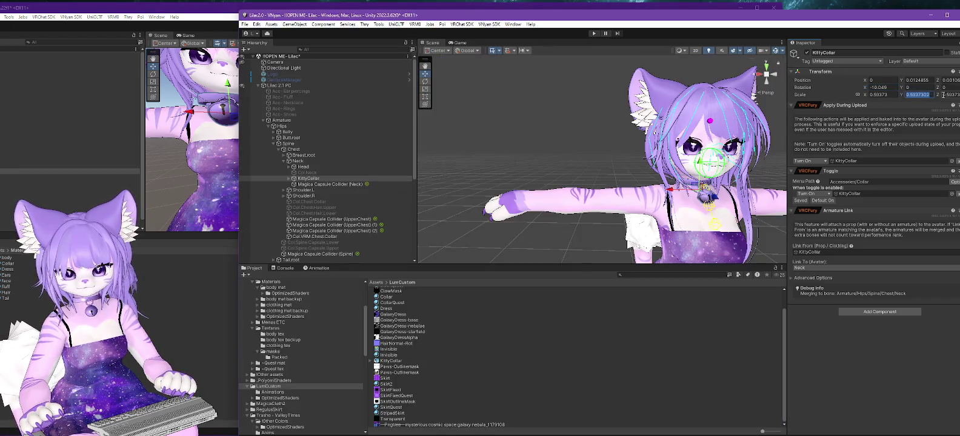
pyautogui.click(222, 14)
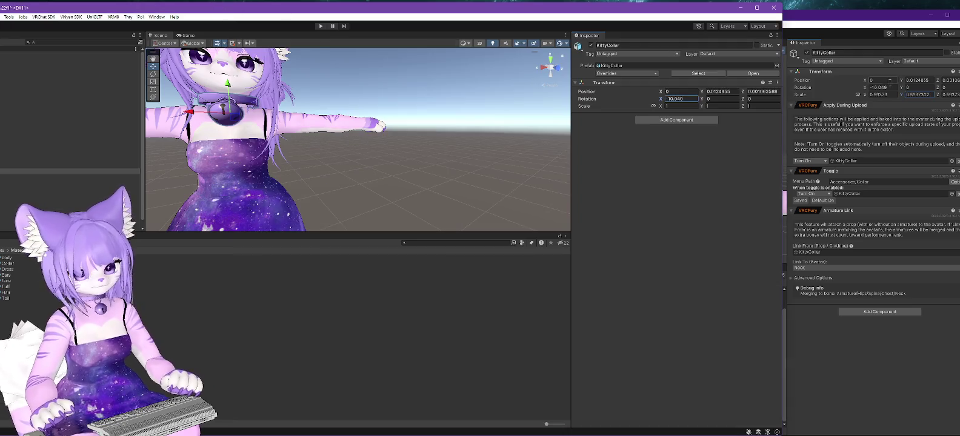
pyautogui.click(691, 106)
pyautogui.write('0.5937302')
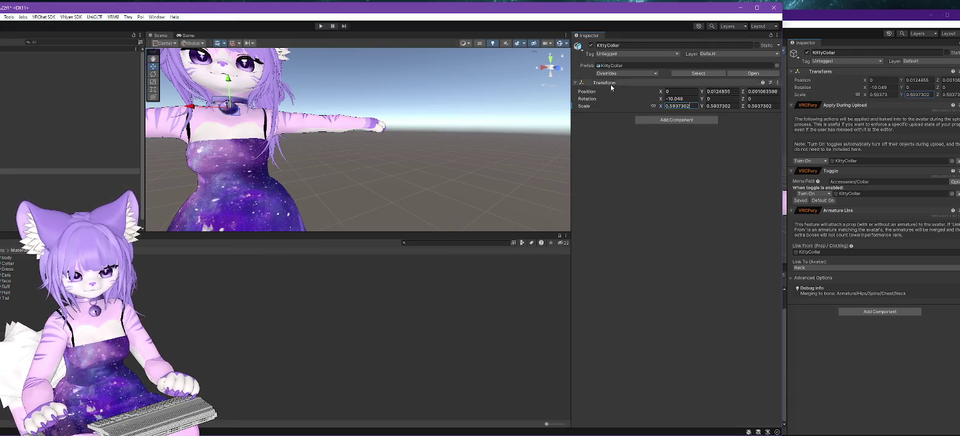
pyautogui.moveTo(352, 12); pyautogui.dragTo(526, 9)
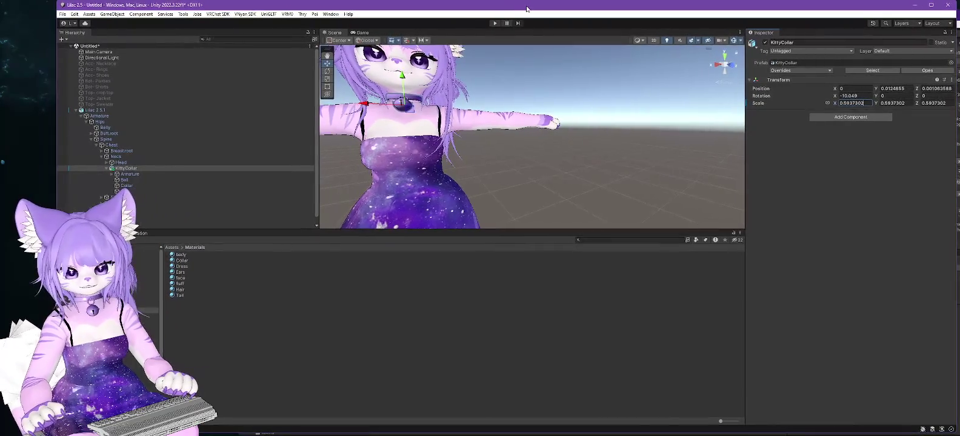
pyautogui.click(549, 167)
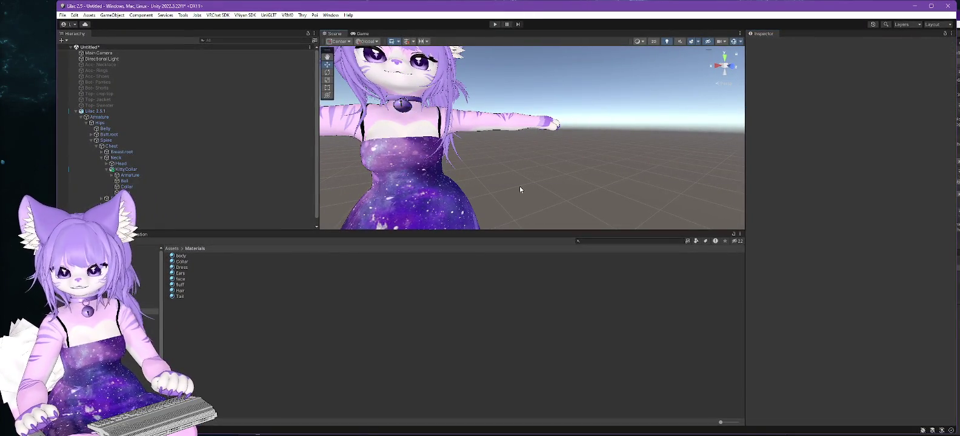
pyautogui.scroll(-3, 436, 150)
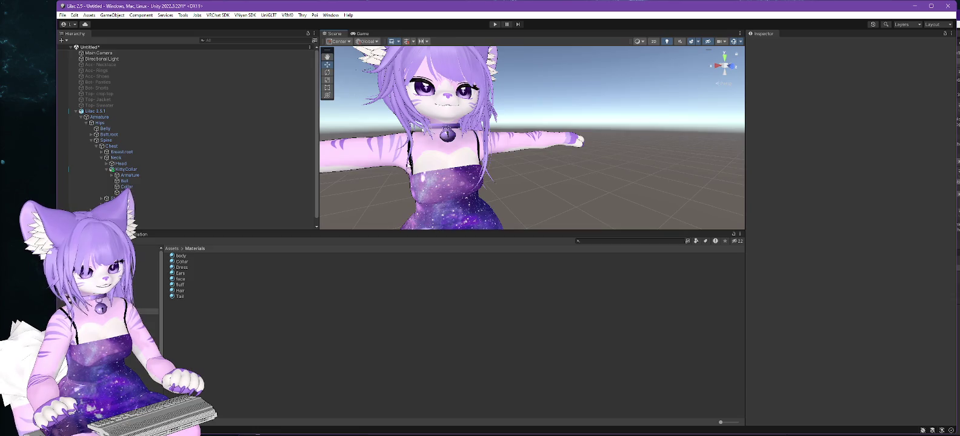
pyautogui.moveTo(519, 176)
pyautogui.mouseDown()
pyautogui.moveTo(507, 160)
pyautogui.moveTo(531, 137)
pyautogui.moveTo(594, 178)
pyautogui.moveTo(612, 170)
pyautogui.moveTo(606, 109)
pyautogui.moveTo(610, 182)
pyautogui.moveTo(661, 171)
pyautogui.moveTo(646, 188)
pyautogui.mouseUp()
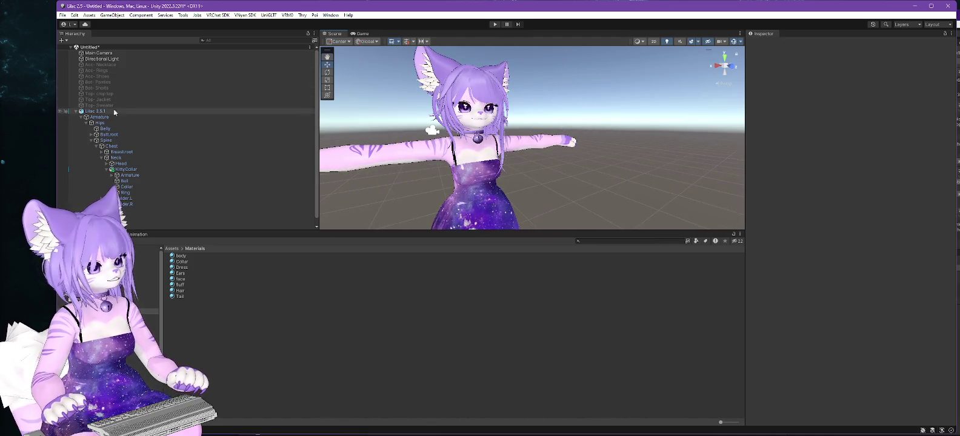
pyautogui.click(113, 111)
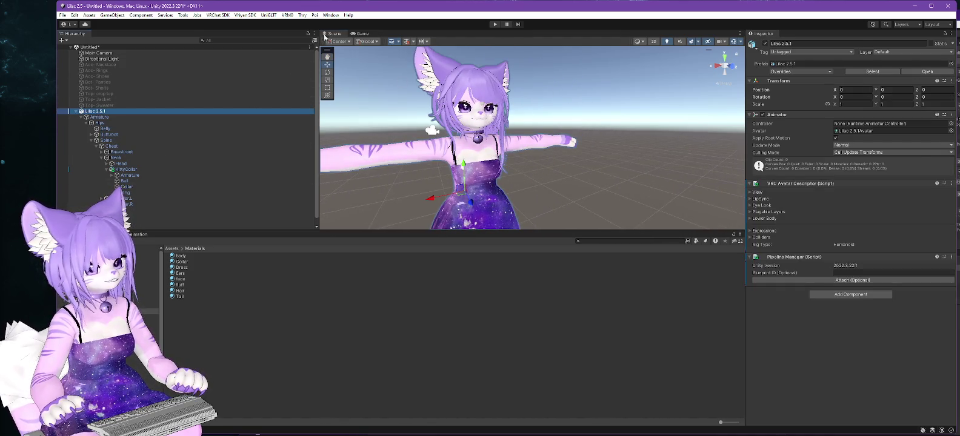
# Check Lilac 2.5.1 in the VNyan Avatar Setup Tool, adding VRM Meta and BlendShape Proxy, then rescan
pyautogui.click(247, 15)
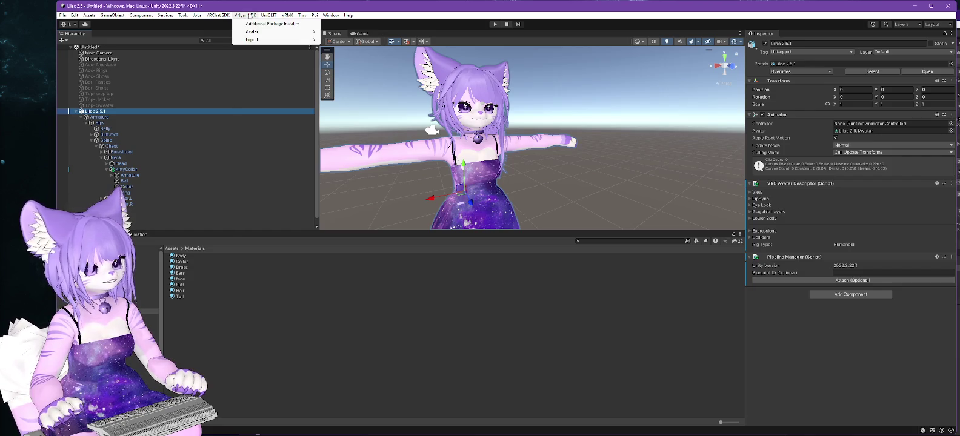
pyautogui.moveTo(303, 34)
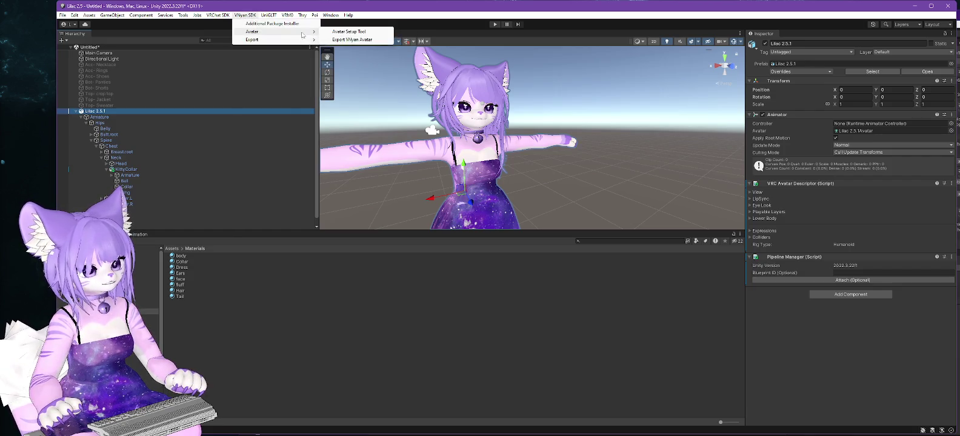
pyautogui.click(349, 32)
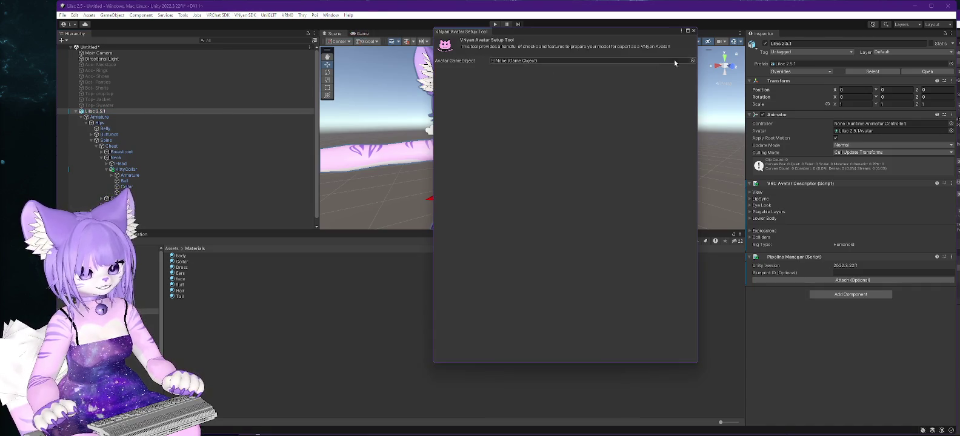
pyautogui.moveTo(101, 112)
pyautogui.mouseDown()
pyautogui.moveTo(553, 64)
pyautogui.moveTo(541, 63)
pyautogui.mouseUp()
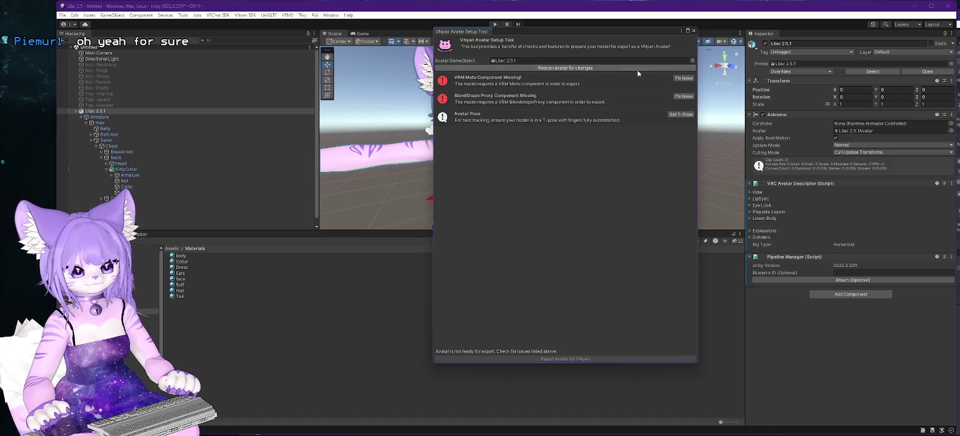
pyautogui.click(684, 79)
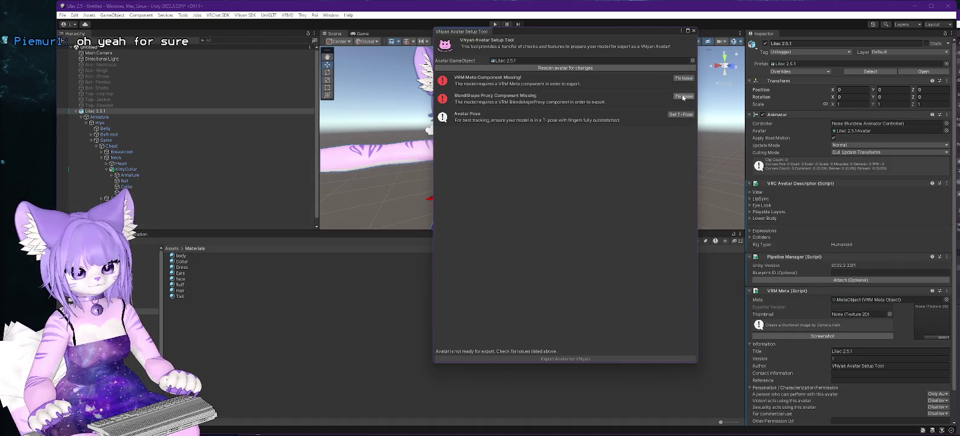
pyautogui.click(684, 96)
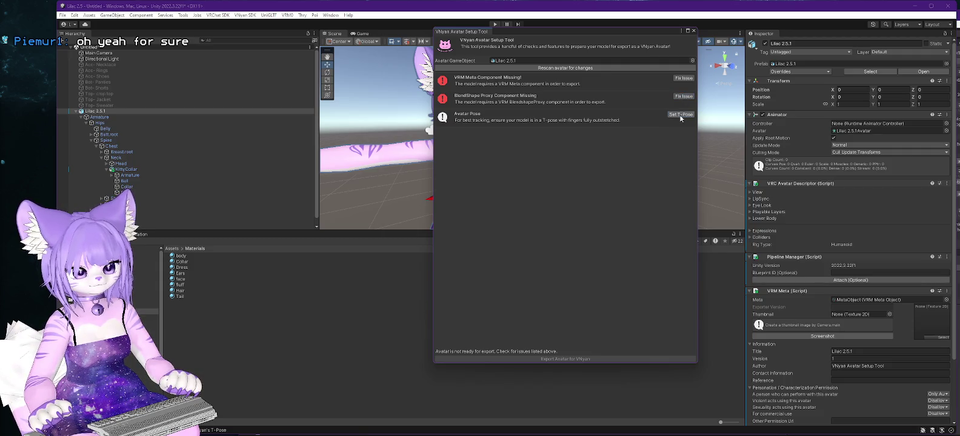
pyautogui.click(585, 70)
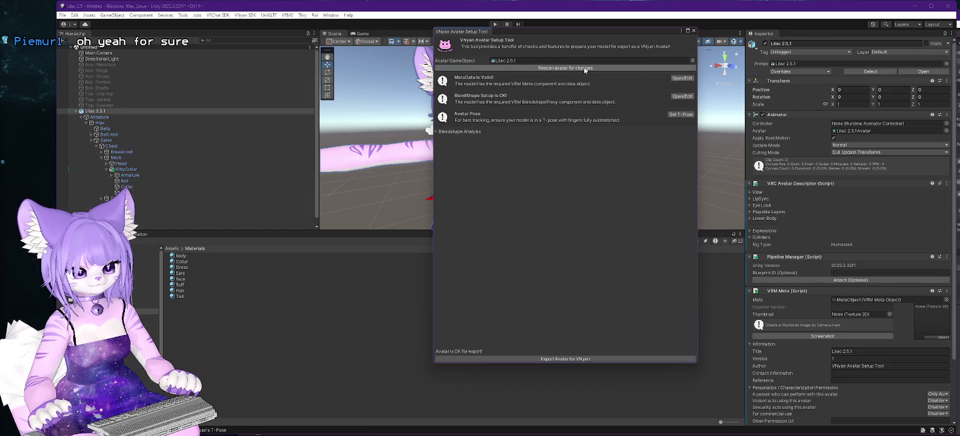
# Auto-build the missing viseme, basic preset and ARKit face-tracking blendshape clips
pyautogui.click(435, 131)
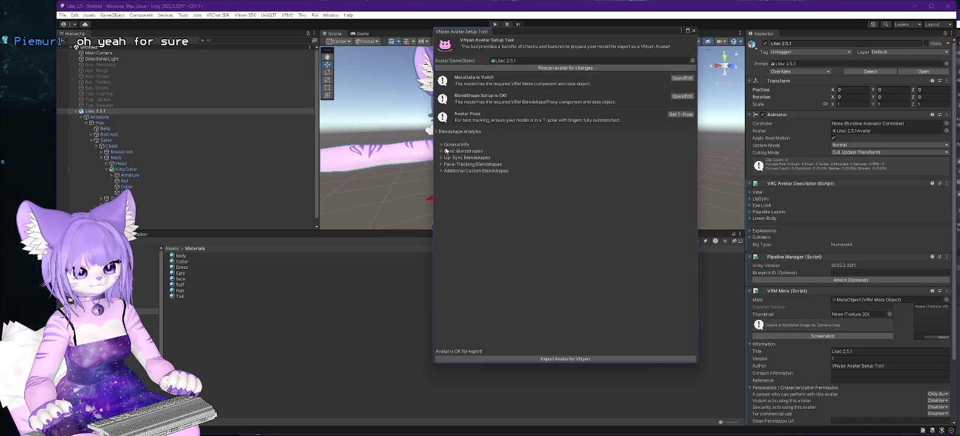
pyautogui.click(441, 158)
pyautogui.click(556, 229)
pyautogui.click(441, 152)
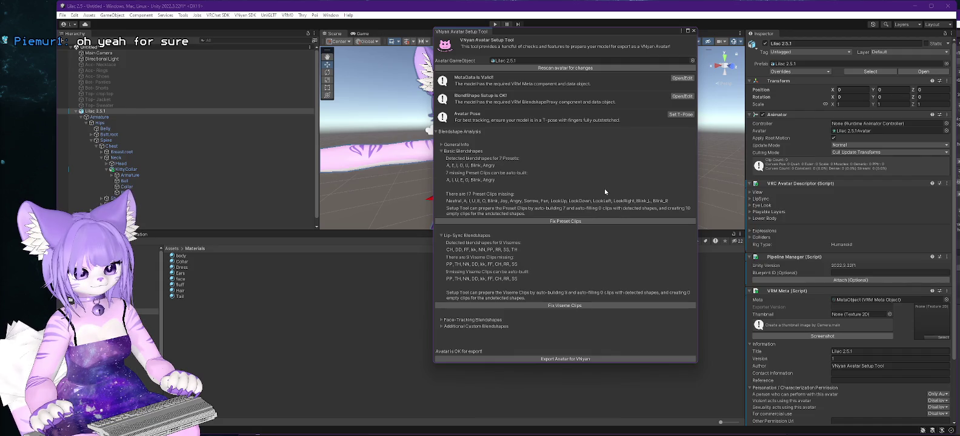
pyautogui.click(575, 222)
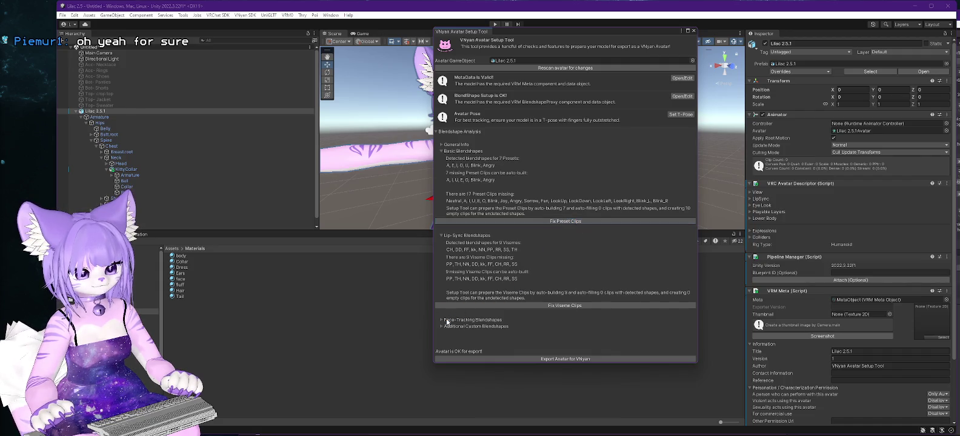
pyautogui.click(443, 322)
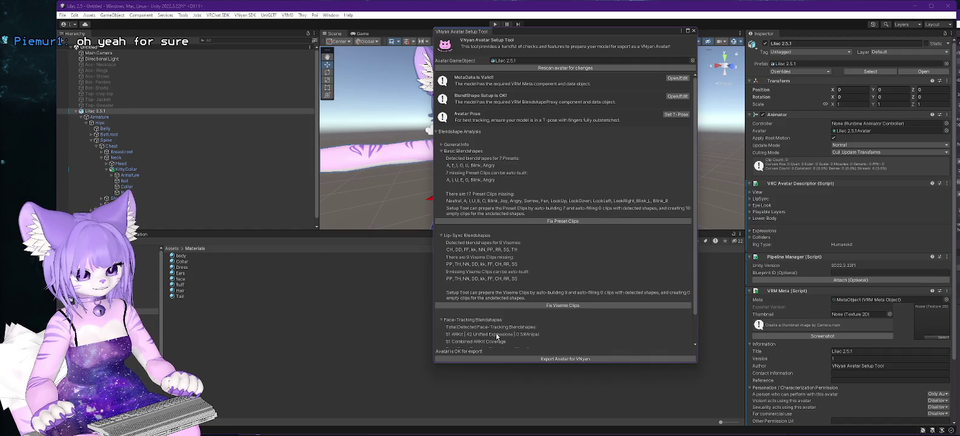
pyautogui.scroll(-2, 601, 313)
pyautogui.click(558, 331)
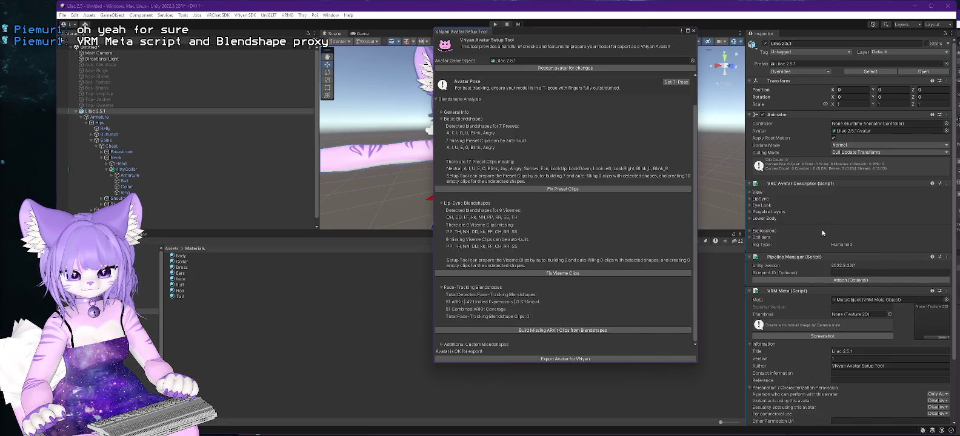
# Set the VRM Meta title to Lilac and version to 2.5.1, and enter the author's name
pyautogui.click(852, 359)
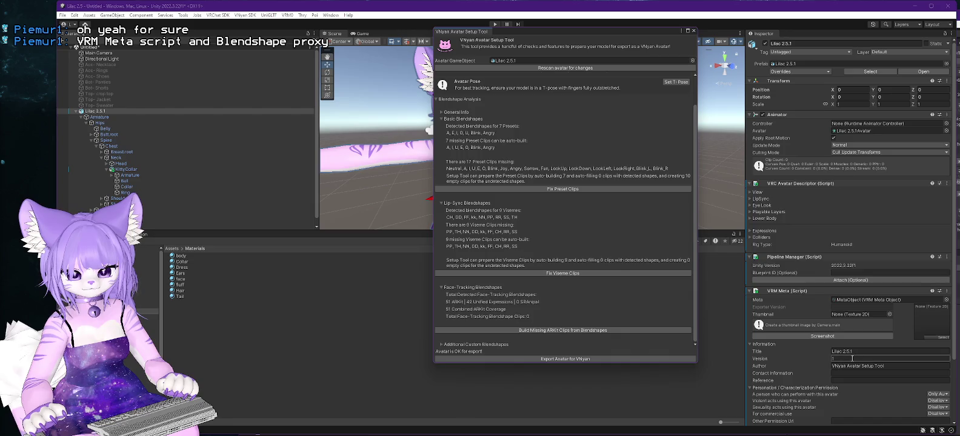
pyautogui.click(868, 351)
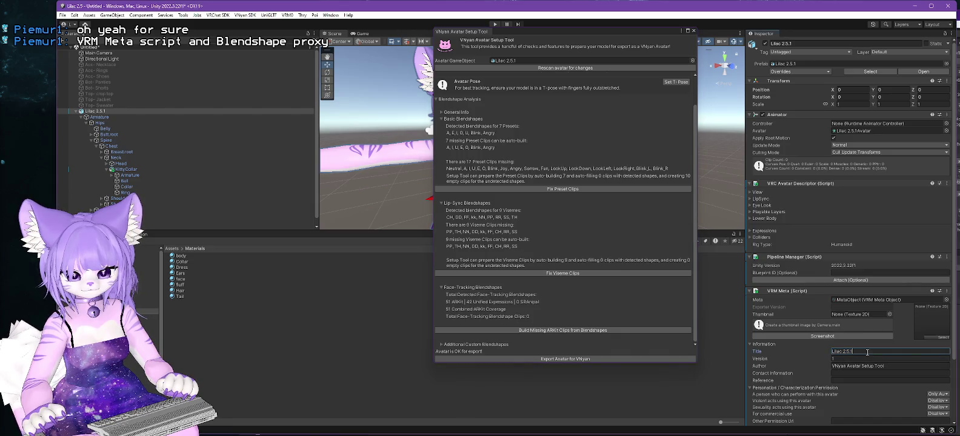
pyautogui.press('BackSpace')
pyautogui.press('BackSpace')
pyautogui.press('BackSpace')
pyautogui.click(842, 359)
pyautogui.press('BackSpace')
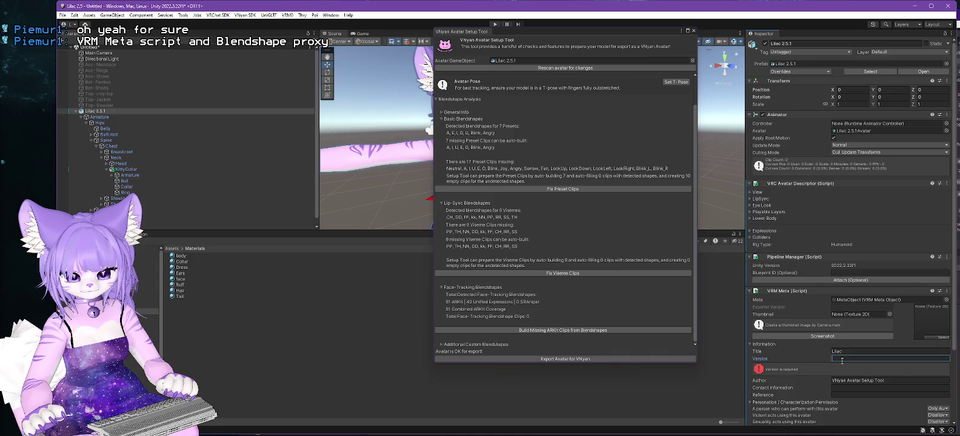
pyautogui.write('2.5.1')
pyautogui.click(885, 367)
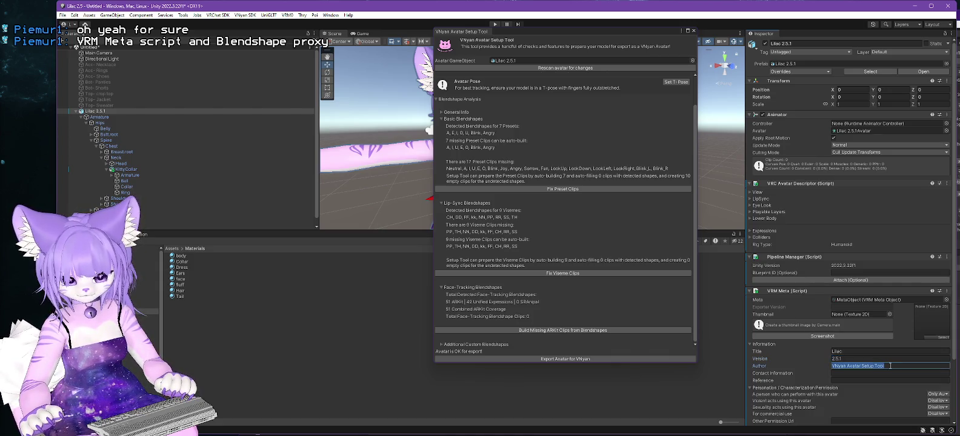
pyautogui.write('LumKitty')
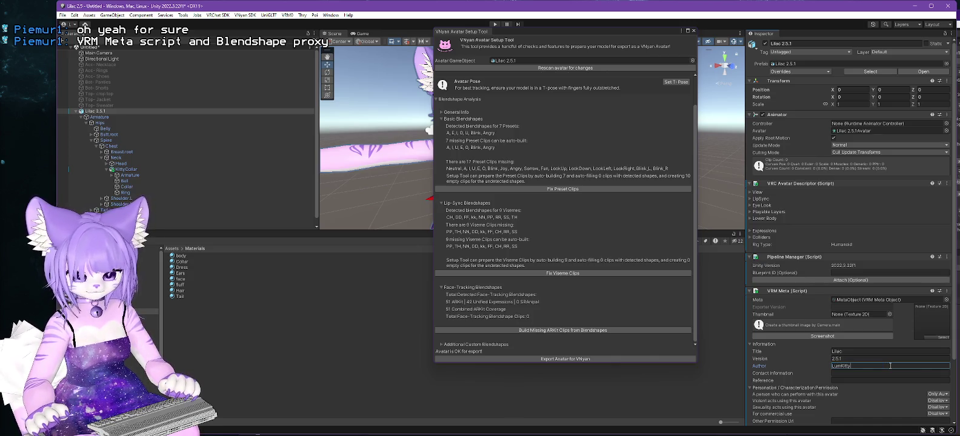
# Allow violent, sexual and commercial use, keep performing rights author-only, and close the setup tool
pyautogui.scroll(-3, 891, 394)
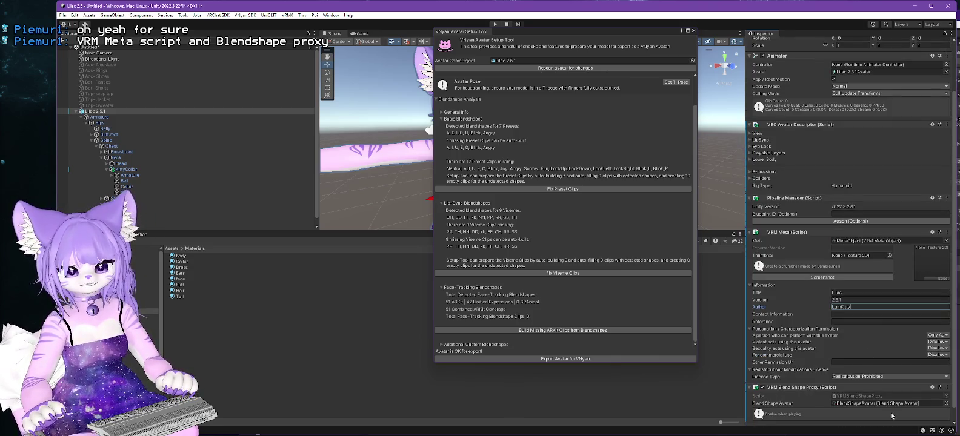
pyautogui.scroll(-1, 861, 291)
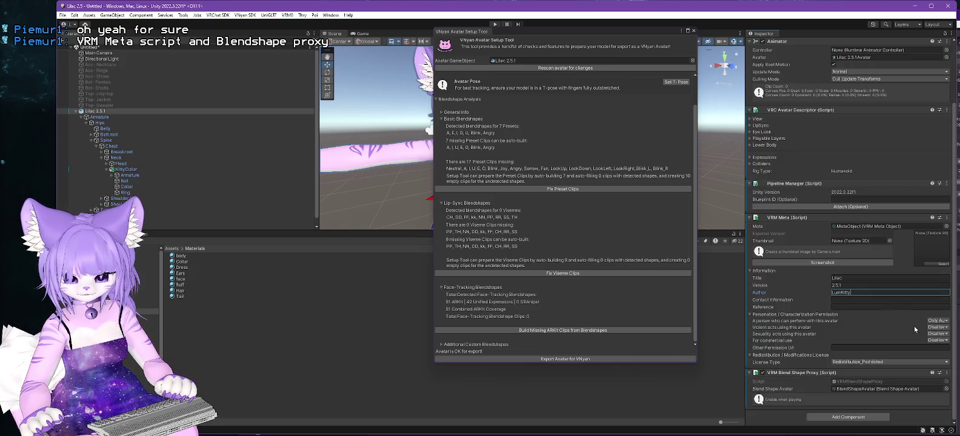
pyautogui.click(939, 327)
pyautogui.click(939, 340)
pyautogui.click(938, 334)
pyautogui.click(939, 346)
pyautogui.click(937, 341)
pyautogui.click(940, 356)
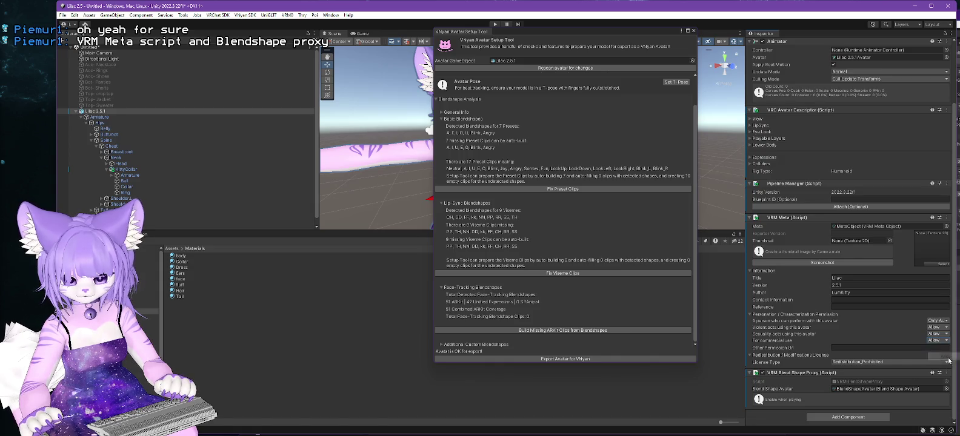
pyautogui.click(940, 322)
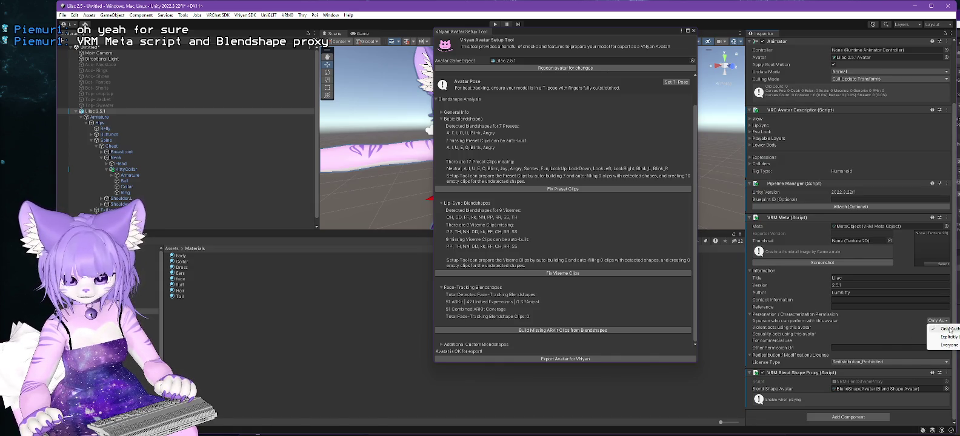
pyautogui.click(949, 330)
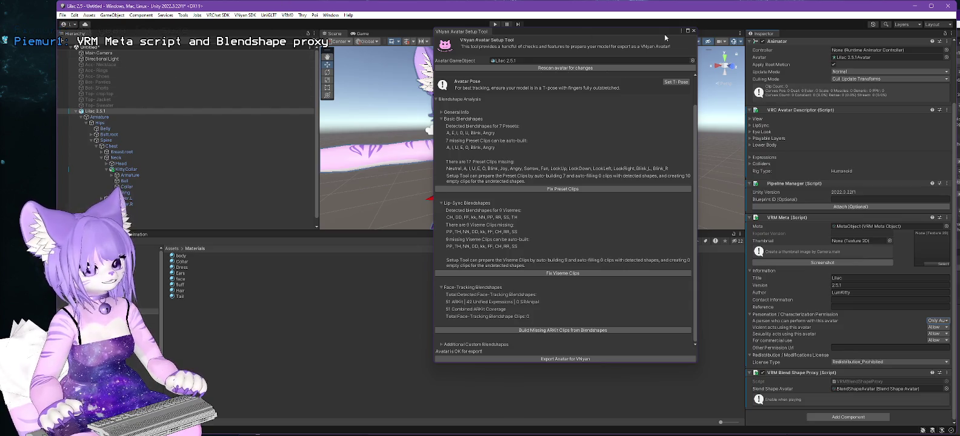
pyautogui.click(694, 32)
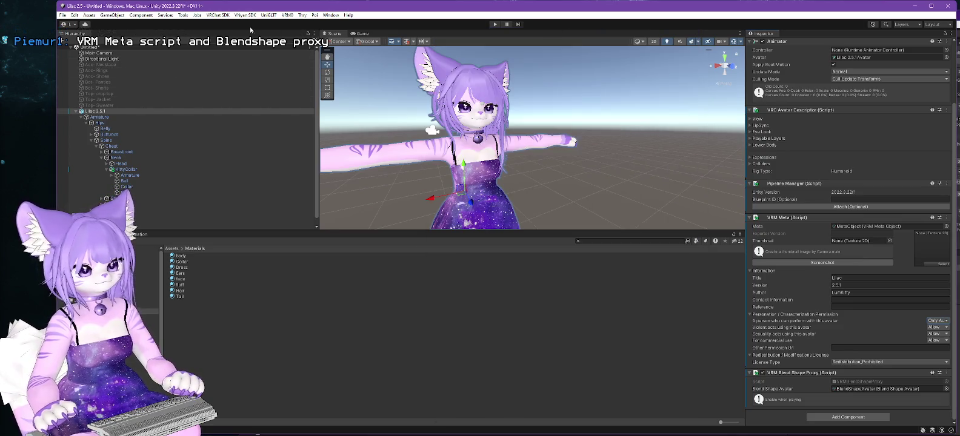
# Export the avatar as a VNyan VSFAvatar past the Shader Optimizer warning, then switch to the Lilac 2.0 window
pyautogui.click(255, 16)
pyautogui.moveTo(257, 31)
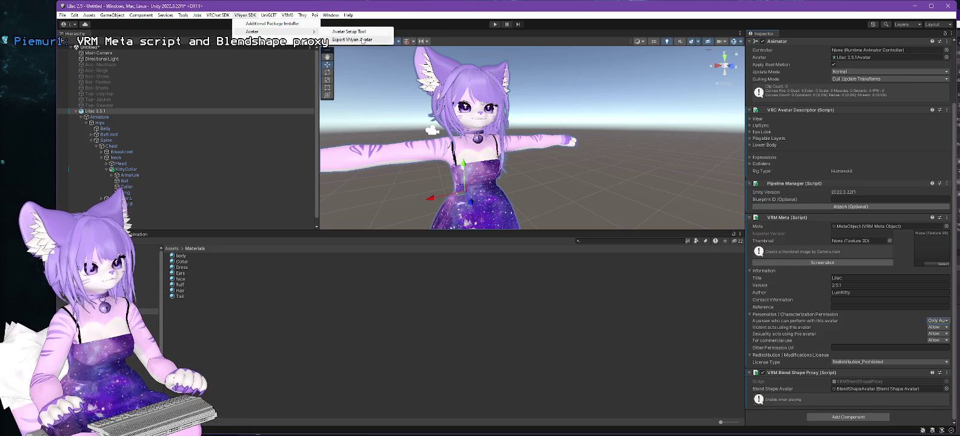
pyautogui.click(361, 40)
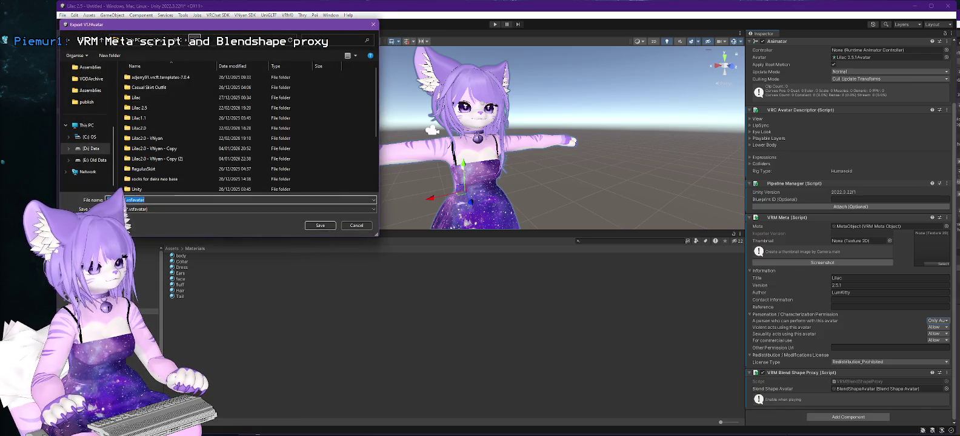
pyautogui.click(320, 225)
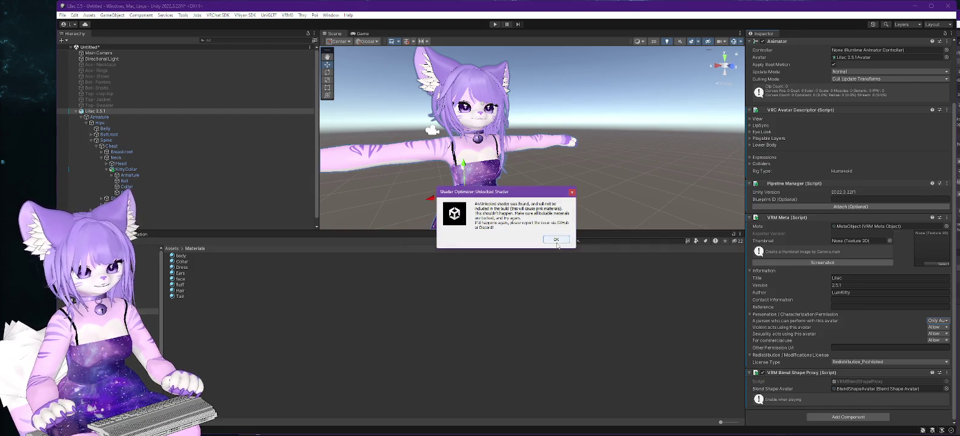
pyautogui.click(557, 241)
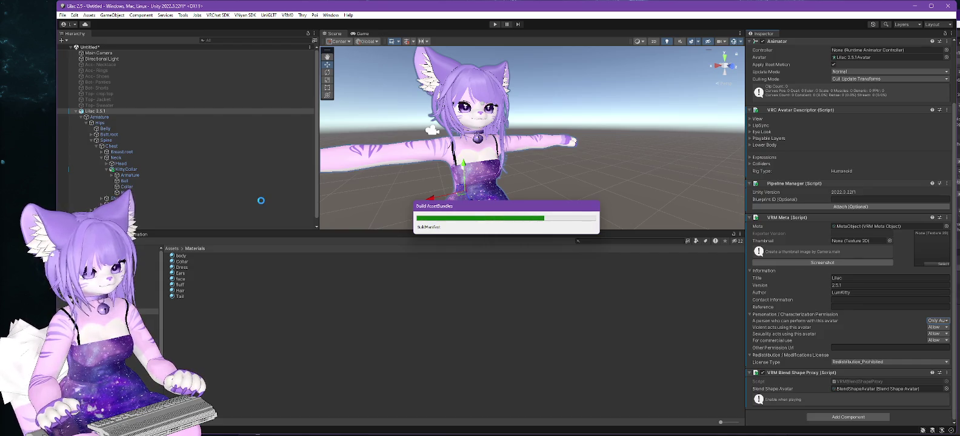
pyautogui.hotkey('alt', 'Tab')
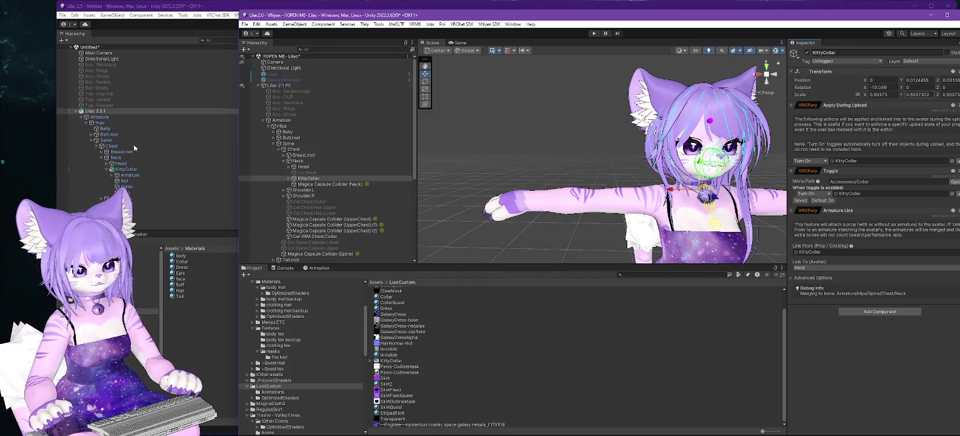
# Lock all of the Lilac 2.5.1 avatar's materials with Thry's Lock All
pyautogui.click(101, 112)
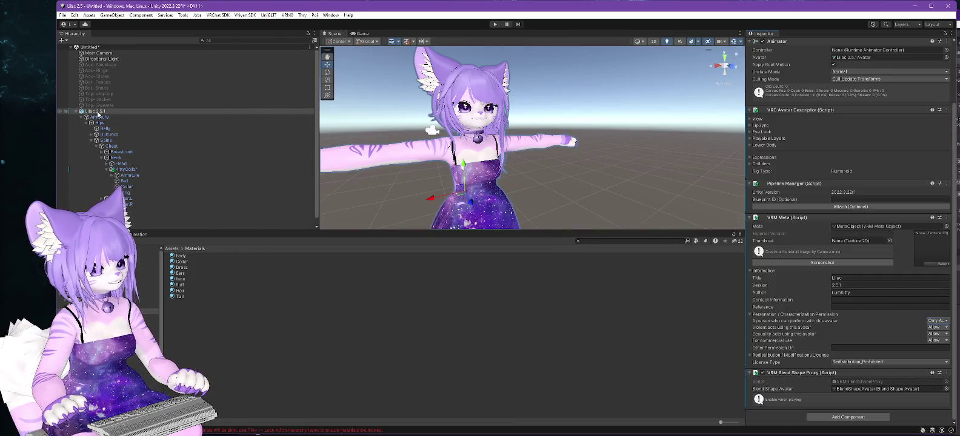
pyautogui.rightClick(98, 111)
pyautogui.moveTo(152, 272)
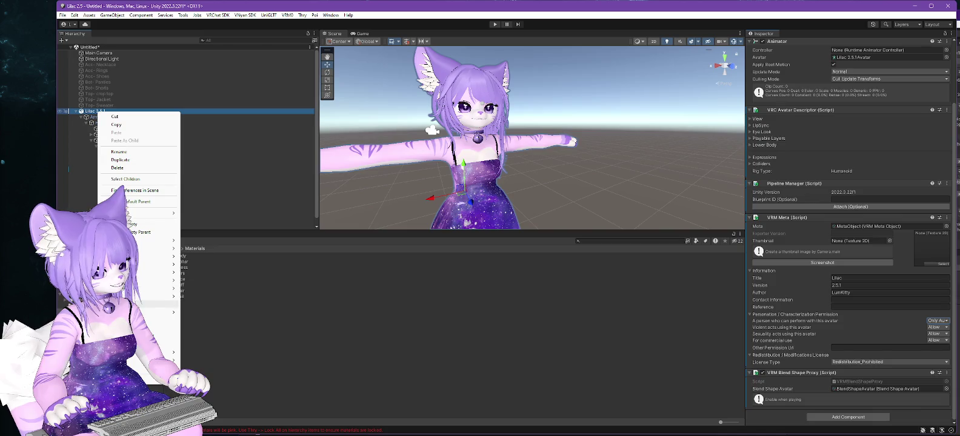
pyautogui.moveTo(151, 240)
pyautogui.moveTo(200, 241)
pyautogui.click(254, 241)
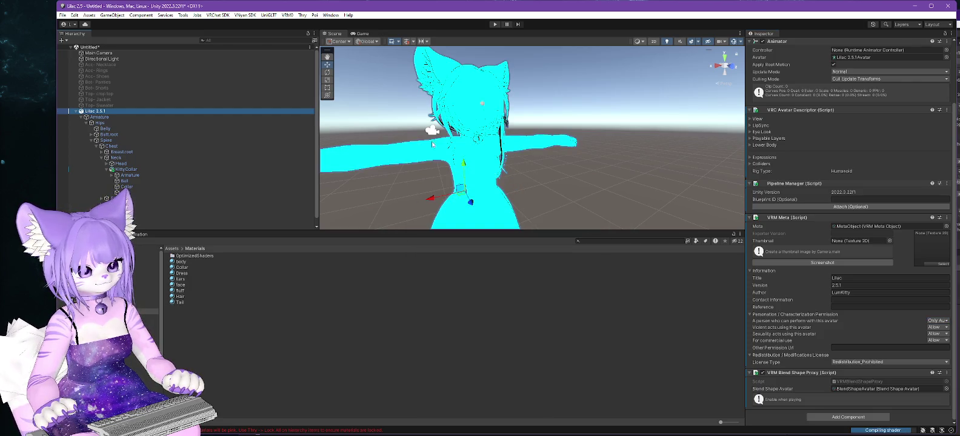
# Re-export the avatar as a VSFAvatar file, then watch Task Manager sorted by CPU
pyautogui.click(244, 15)
pyautogui.moveTo(259, 32)
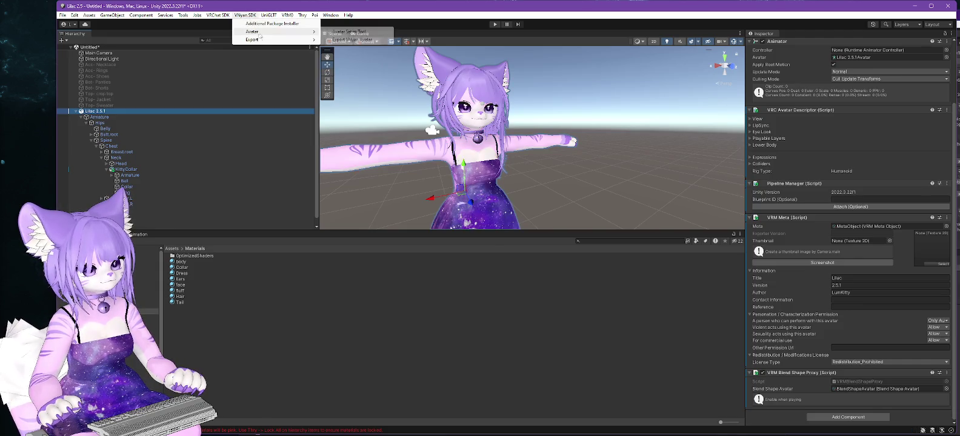
pyautogui.click(344, 39)
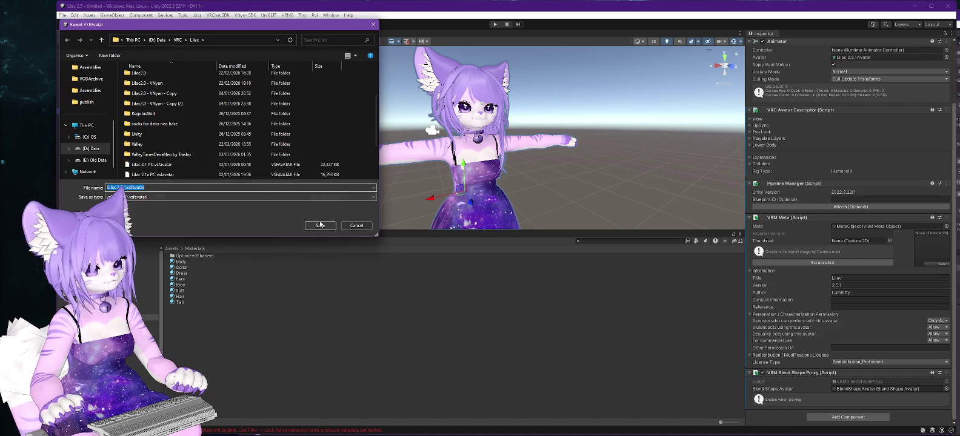
pyautogui.click(320, 225)
pyautogui.click(506, 224)
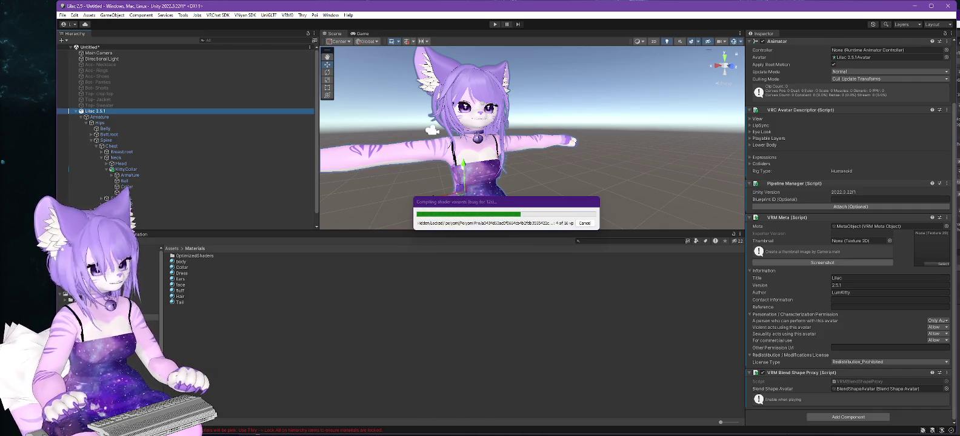
pyautogui.hotkey('ctrl', 'shift', 'Escape')
pyautogui.click(830, 171)
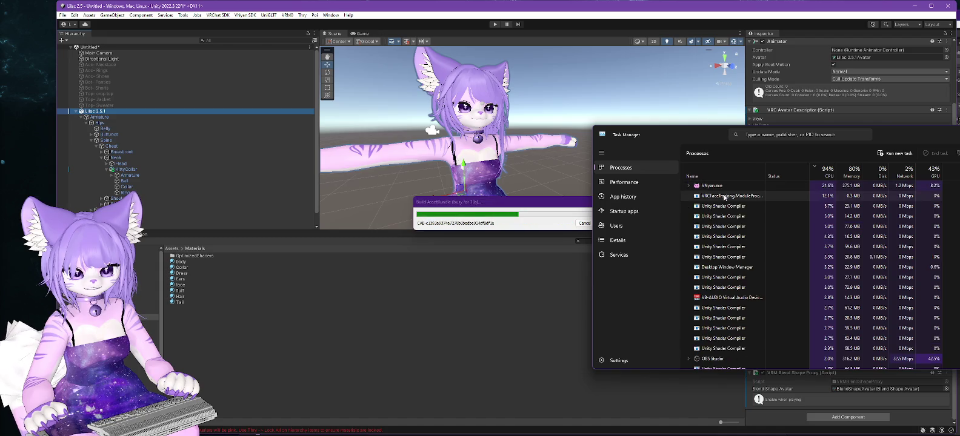
# Inspect a process in the CPU-sorted list, then open VNyan's Load Avatar dialog
pyautogui.click(725, 197)
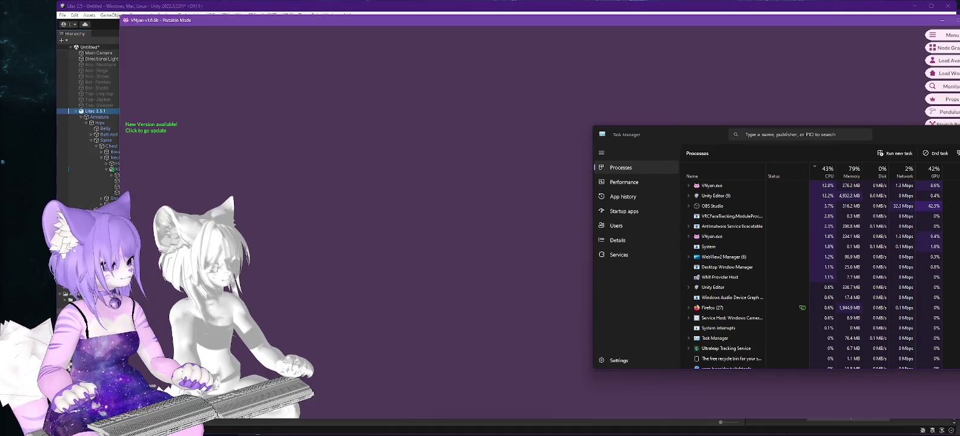
pyautogui.click(941, 60)
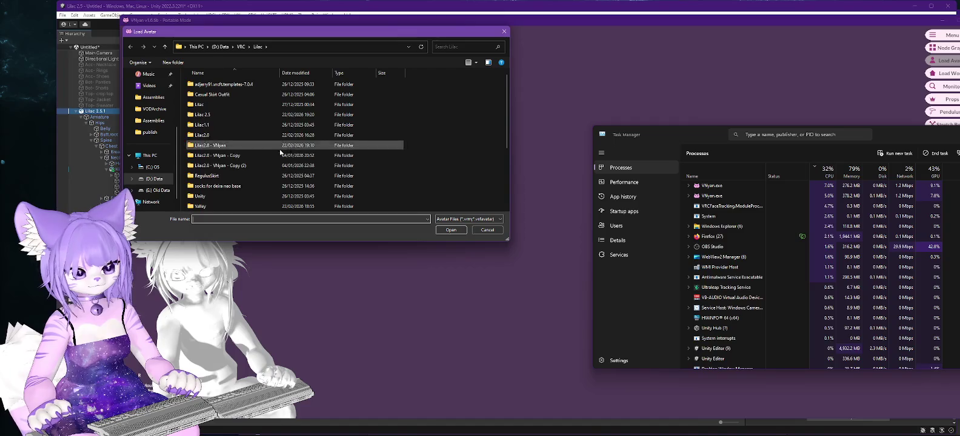
# Load Lilac 2.5.vsfavatar into VNyan, then return to the Unity editor
pyautogui.doubleClick(227, 188)
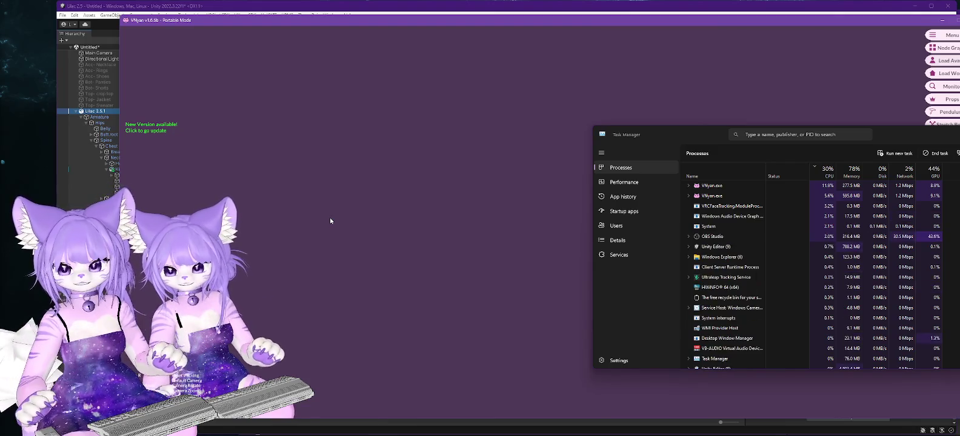
pyautogui.hotkey('alt', 'Tab')
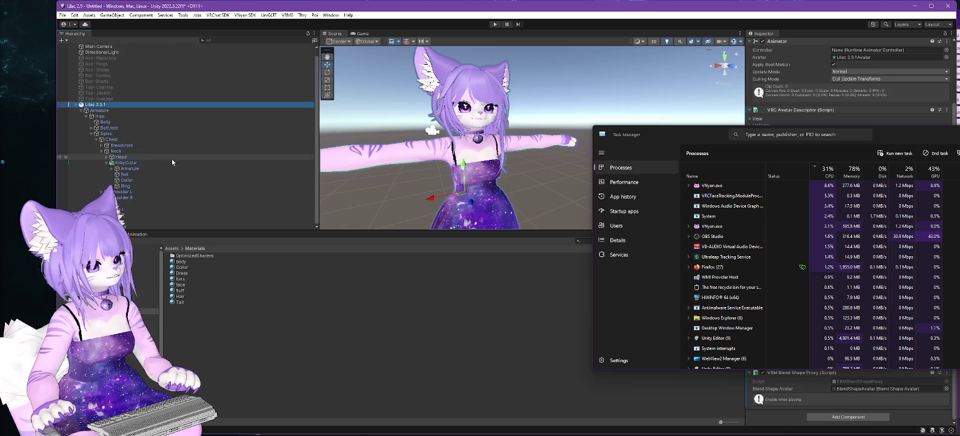
# Inspect the ValleyTimesDeira dress mesh and its Dress material, then delete the dress from the avatar
pyautogui.click(139, 227)
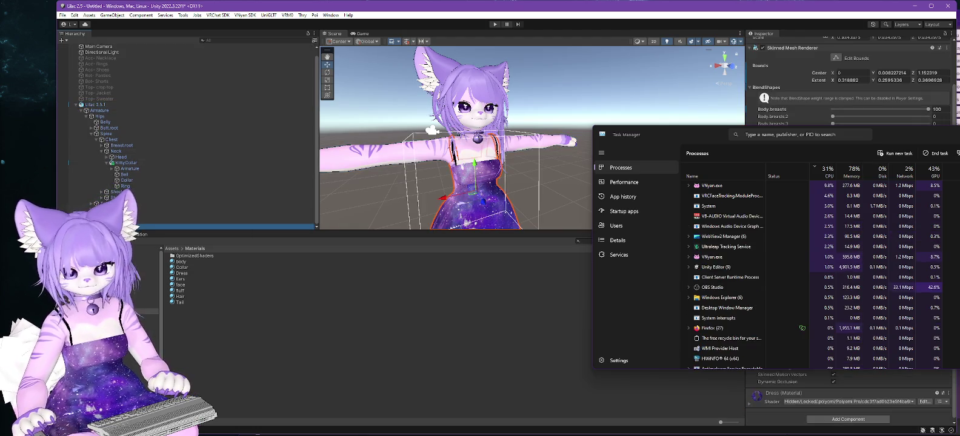
pyautogui.hotkey('alt', 'Tab')
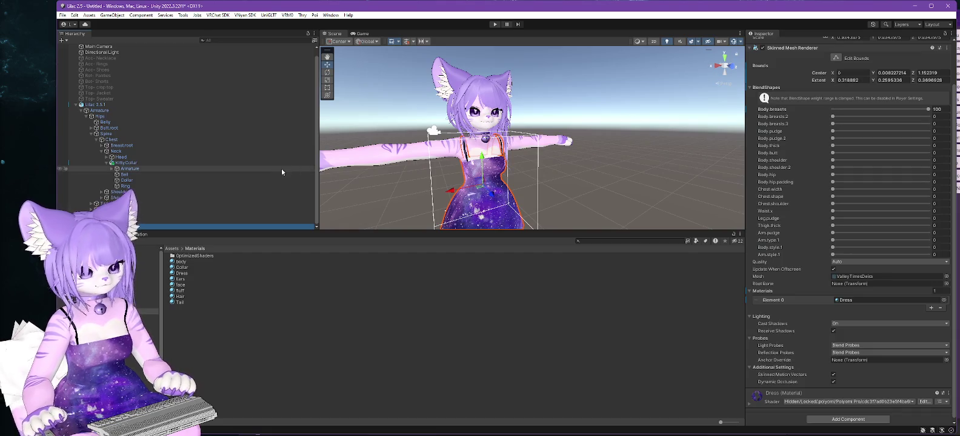
pyautogui.scroll(-2, 792, 328)
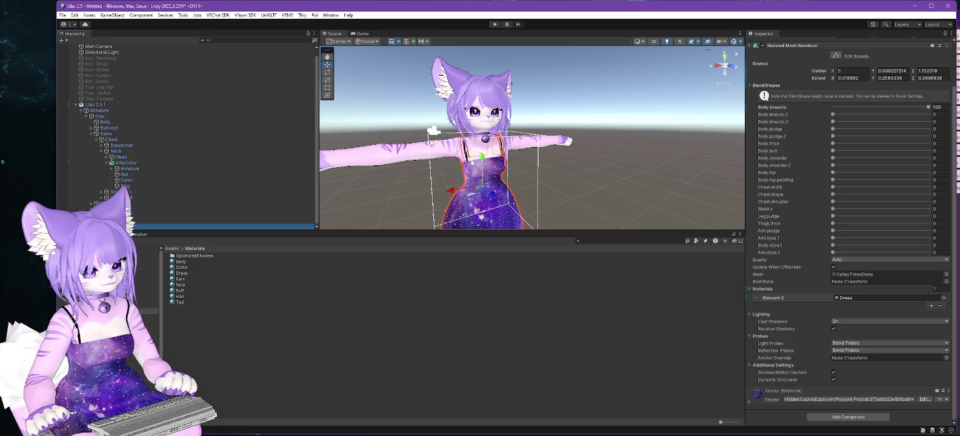
pyautogui.moveTo(410, 197); pyautogui.dragTo(410, 152)
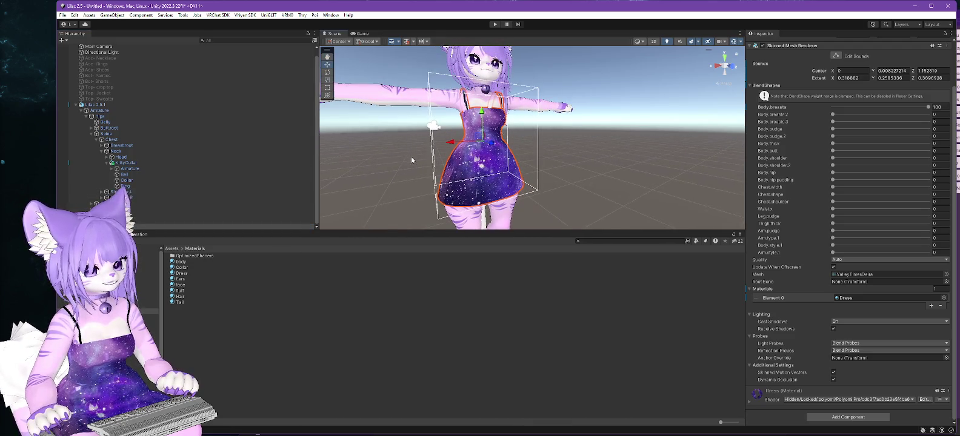
pyautogui.rightClick(119, 226)
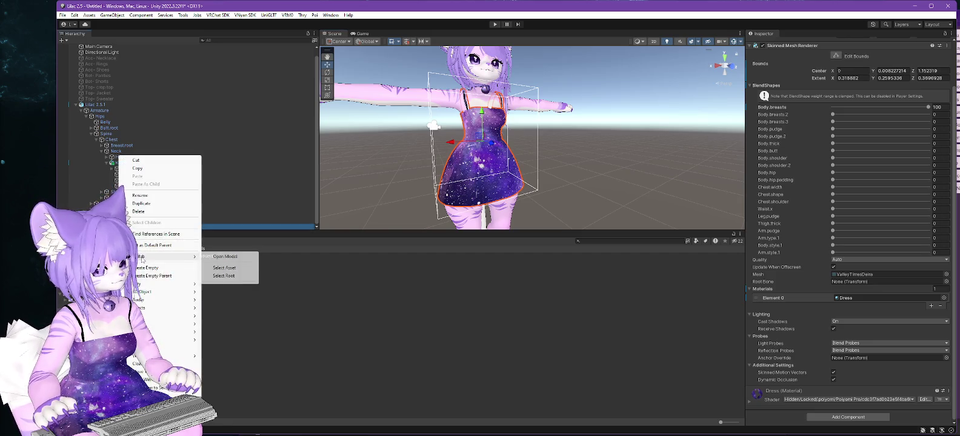
pyautogui.click(274, 180)
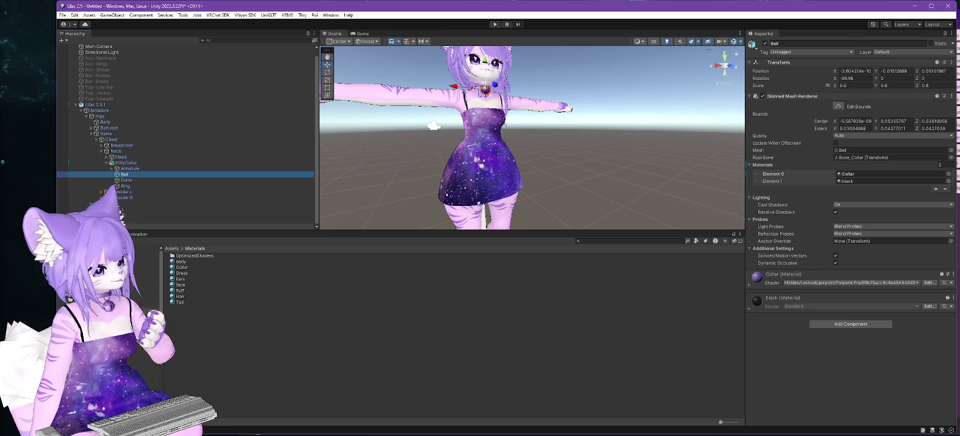
pyautogui.click(479, 176)
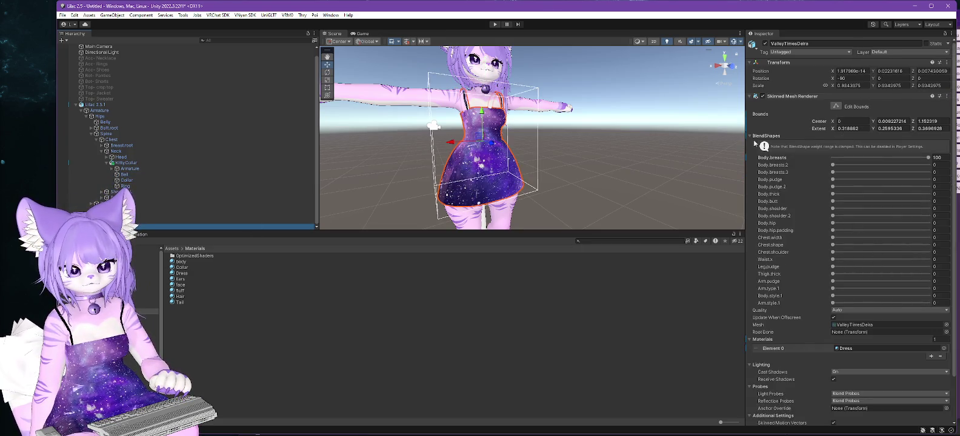
pyautogui.click(750, 137)
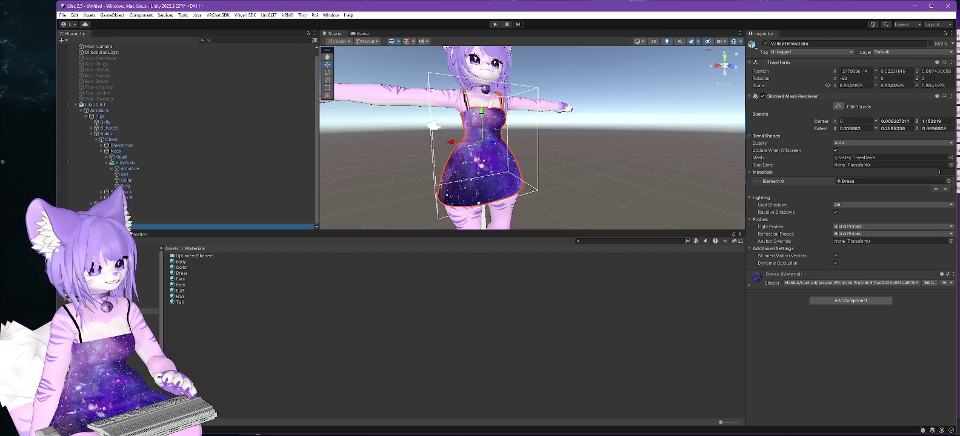
pyautogui.press('Delete')
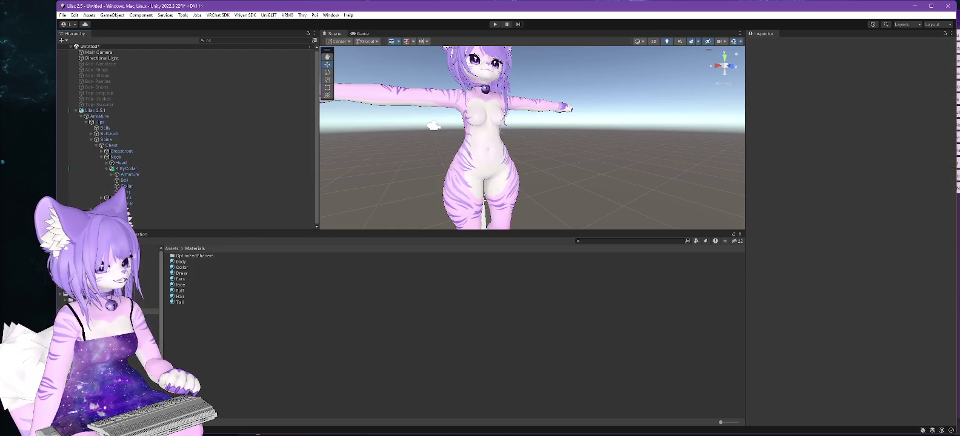
# Delete the ValleyTimes model asset from the Assets/FBX folder
pyautogui.click(85, 307)
pyautogui.click(188, 273)
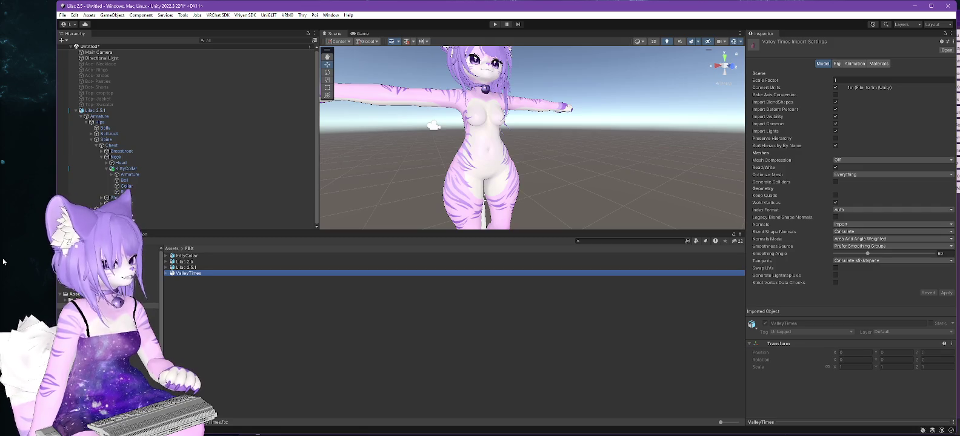
pyautogui.click(195, 275)
pyautogui.press('Return')
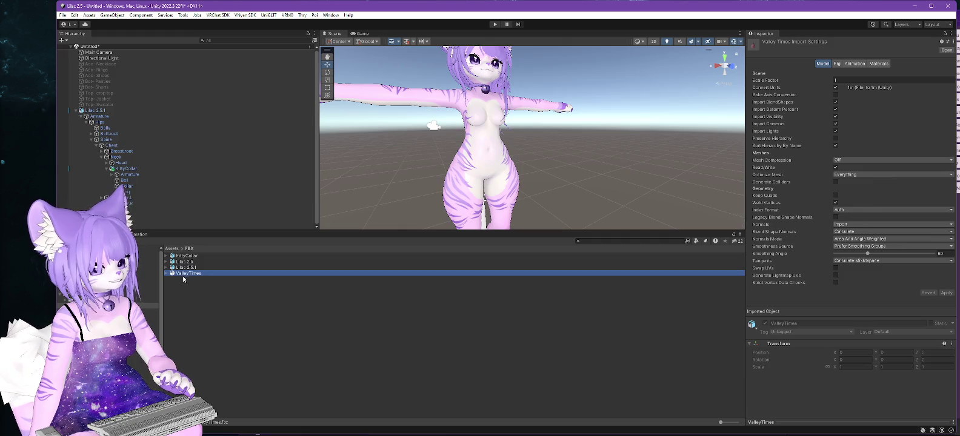
pyautogui.press('Delete')
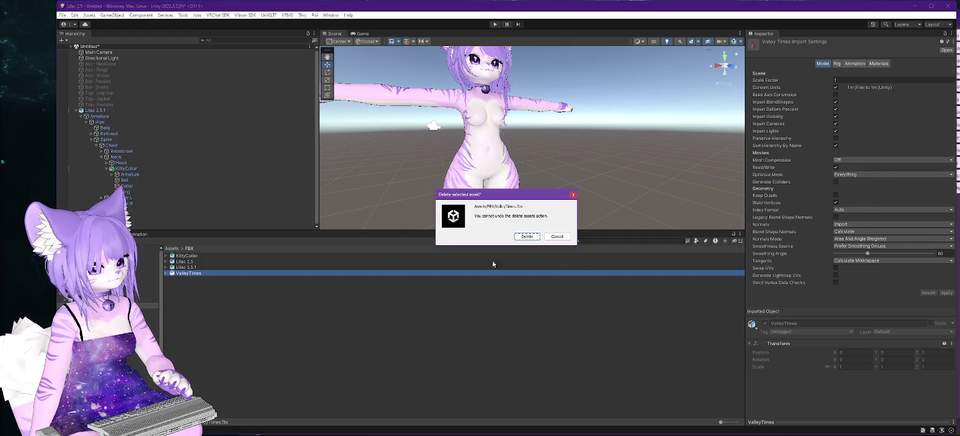
pyautogui.press('Return')
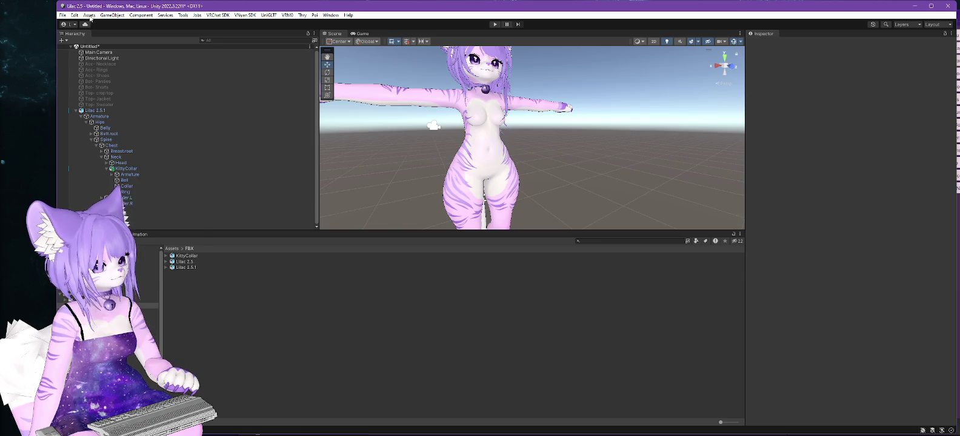
pyautogui.click(90, 15)
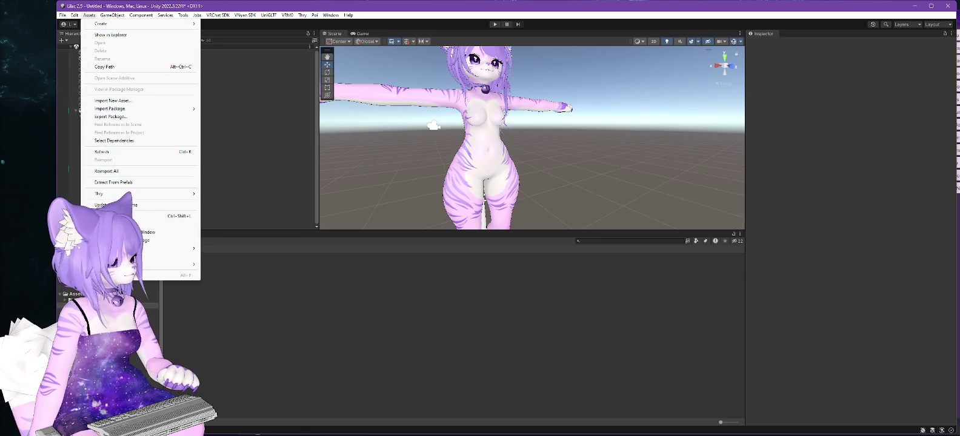
# Import ValleyTimes.fbx and place it under Lilac 2.5.1 in the Hierarchy
pyautogui.moveTo(190, 110)
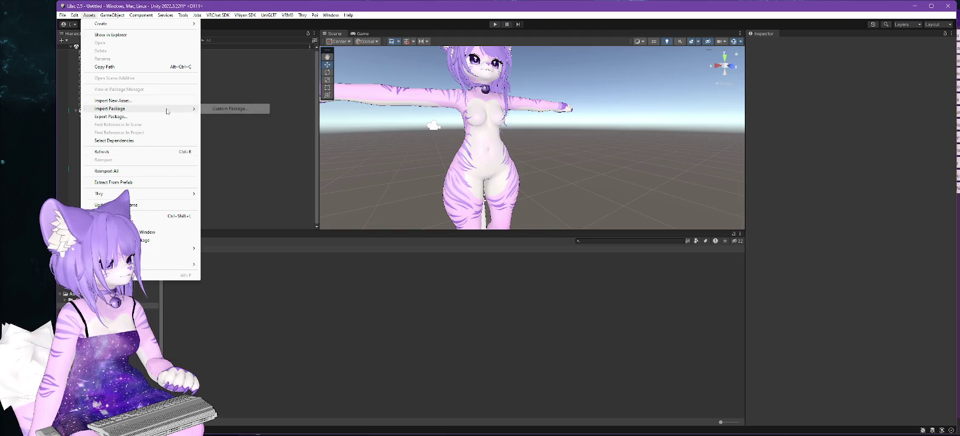
pyautogui.click(230, 108)
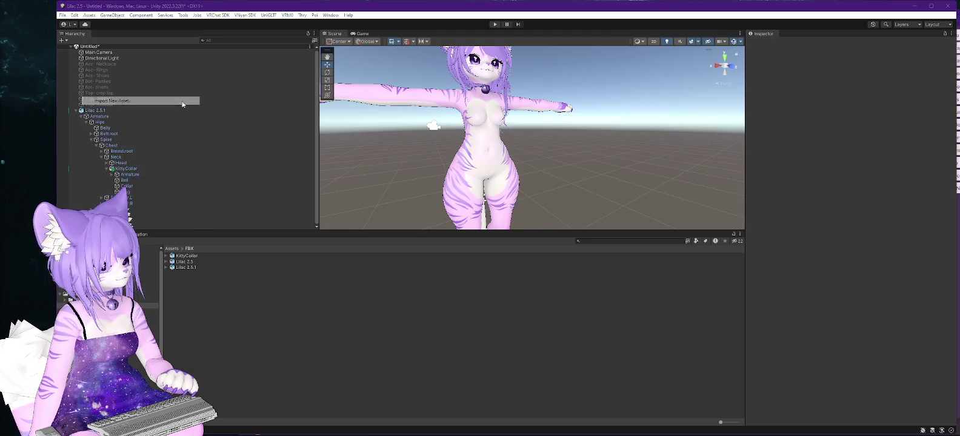
pyautogui.moveTo(227, 32); pyautogui.dragTo(502, 75)
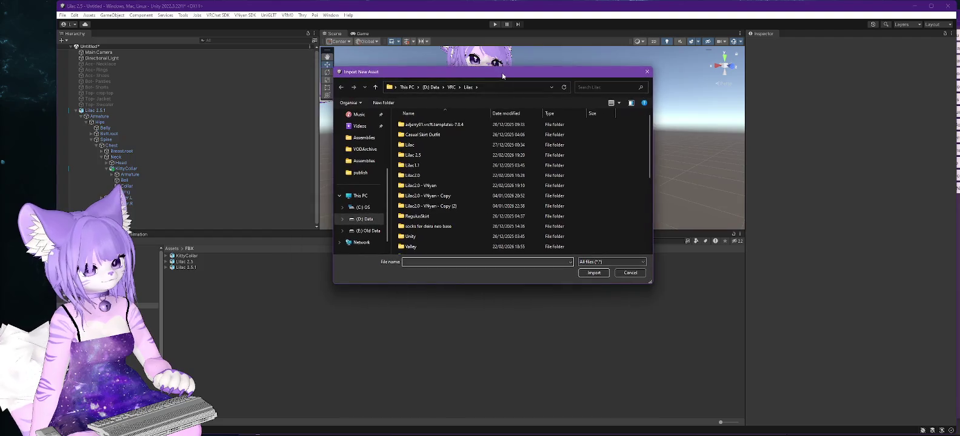
pyautogui.scroll(-5, 460, 157)
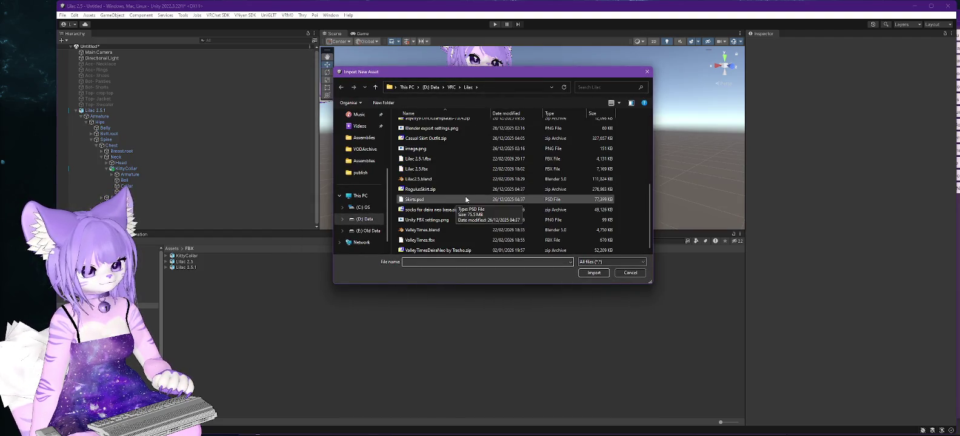
pyautogui.doubleClick(422, 241)
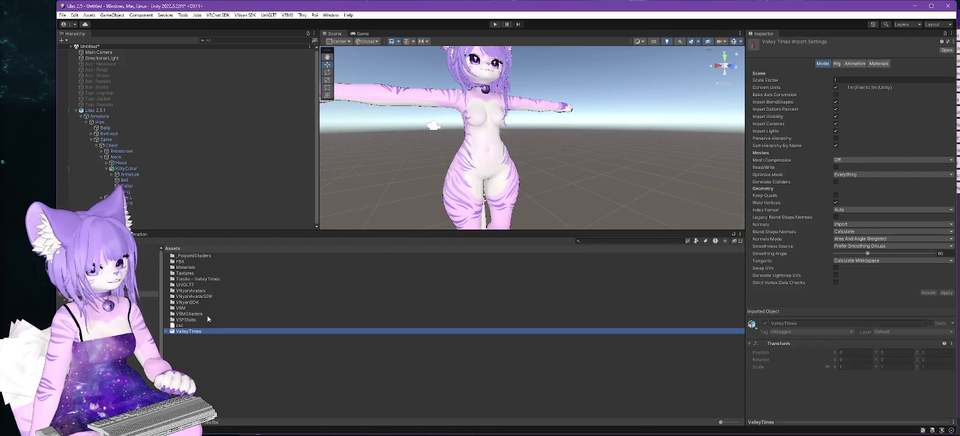
pyautogui.moveTo(193, 333); pyautogui.dragTo(151, 112)
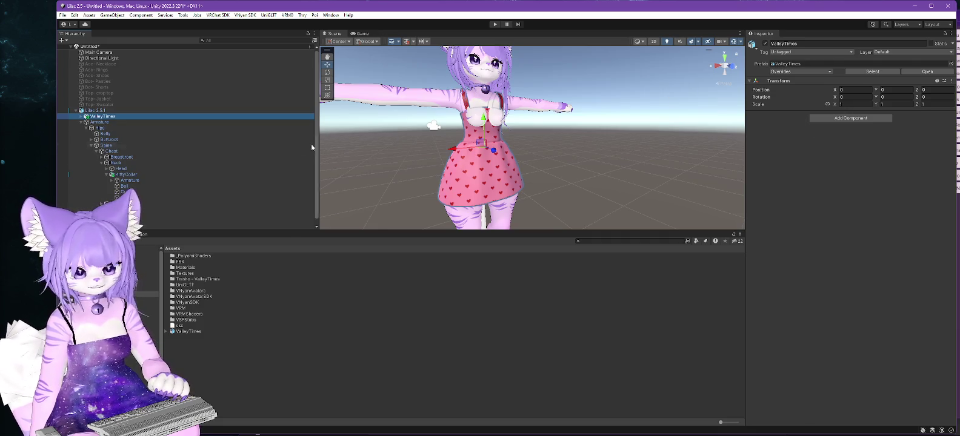
# Set the ValleyTimesDeira Body.breasts blendshape to 100 and apply the galaxy Dress material
pyautogui.scroll(-1, 143, 169)
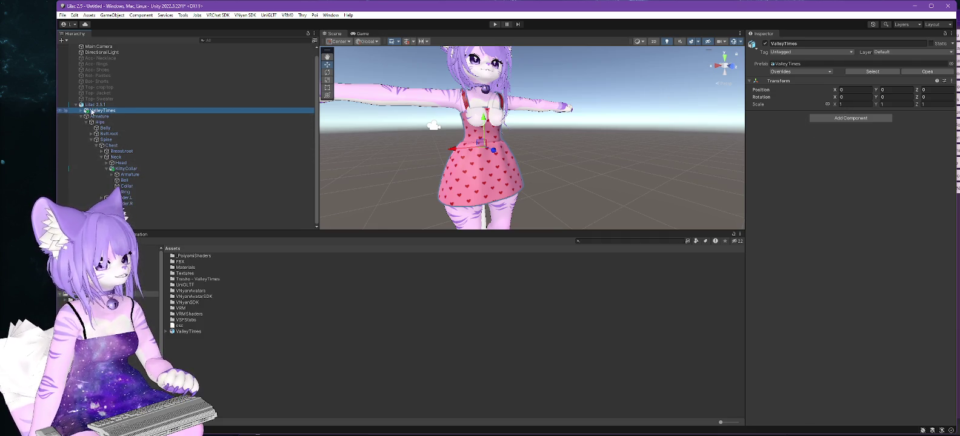
pyautogui.click(85, 110)
pyautogui.click(113, 122)
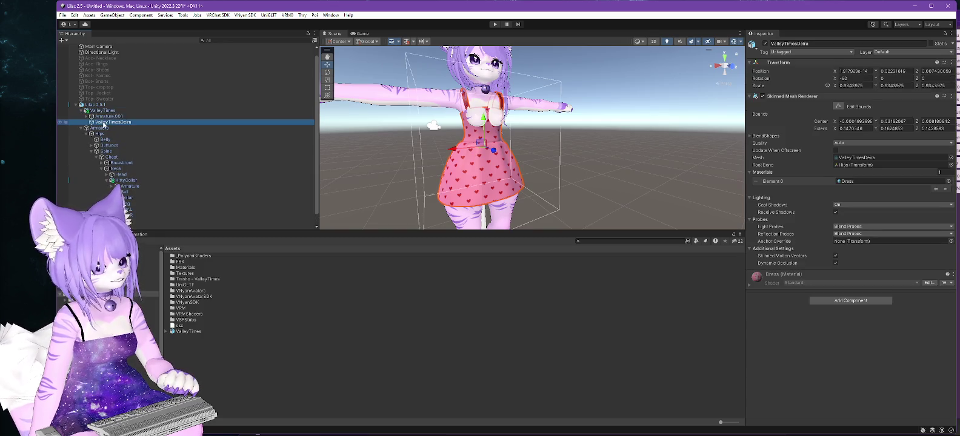
pyautogui.click(750, 136)
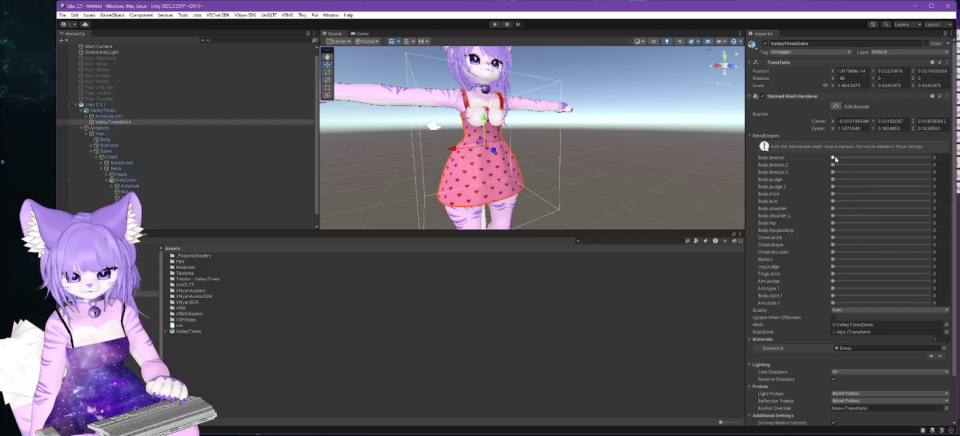
pyautogui.moveTo(833, 158); pyautogui.dragTo(931, 157)
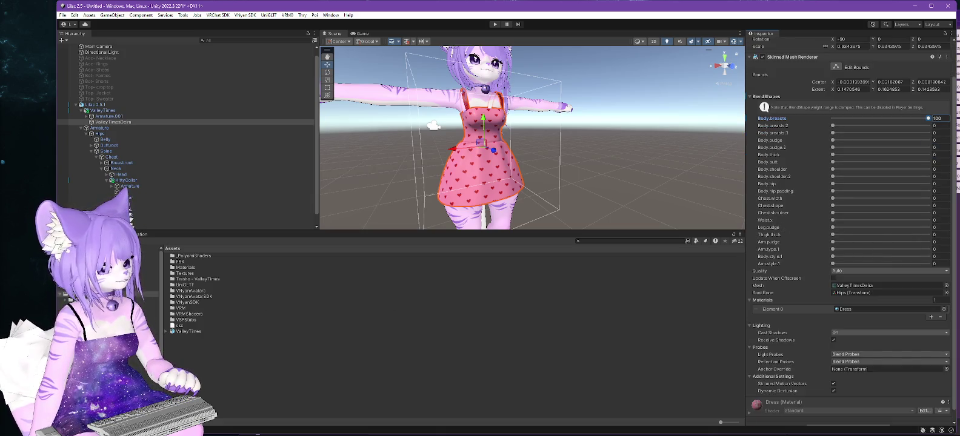
pyautogui.click(91, 311)
pyautogui.moveTo(183, 274); pyautogui.dragTo(850, 311)
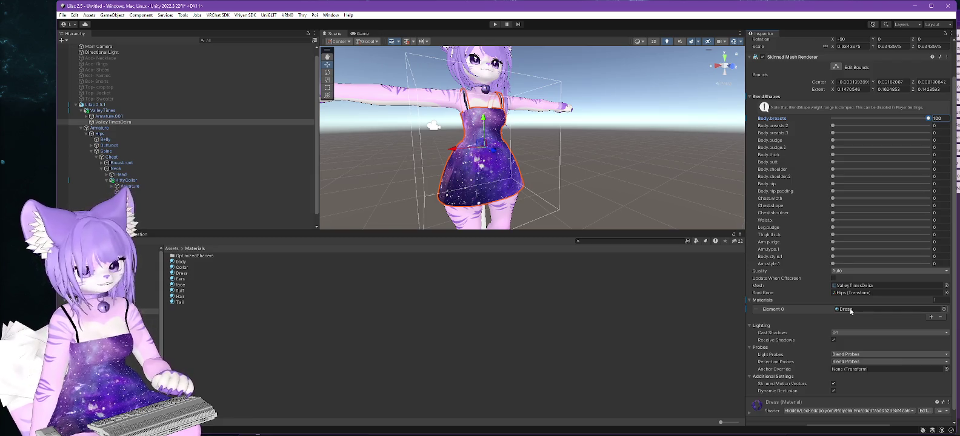
pyautogui.click(749, 97)
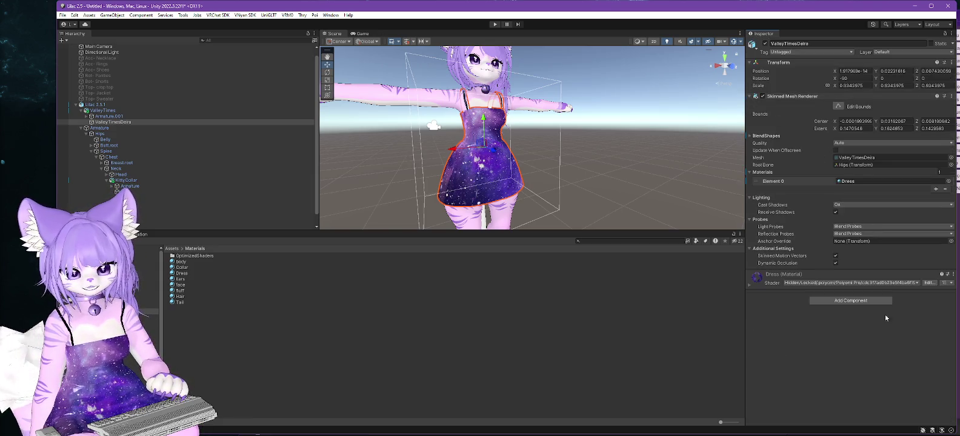
# Add a VNyan Avatar Armature Merge mapping the dress's Armature.001 Hips onto the avatar's Hips
pyautogui.click(849, 302)
pyautogui.click(856, 326)
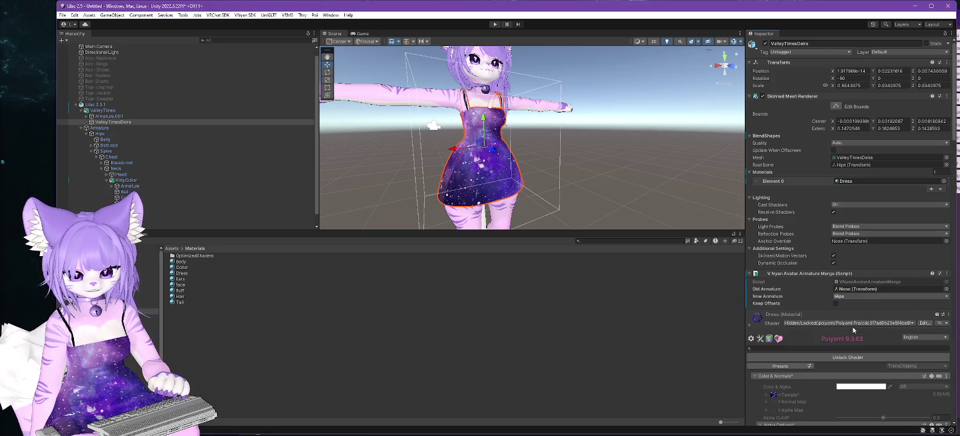
pyautogui.scroll(-1, 864, 303)
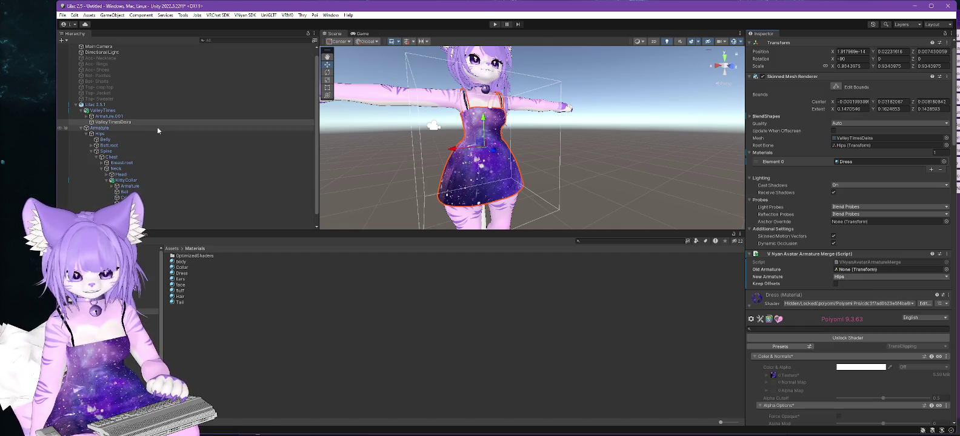
pyautogui.click(913, 277)
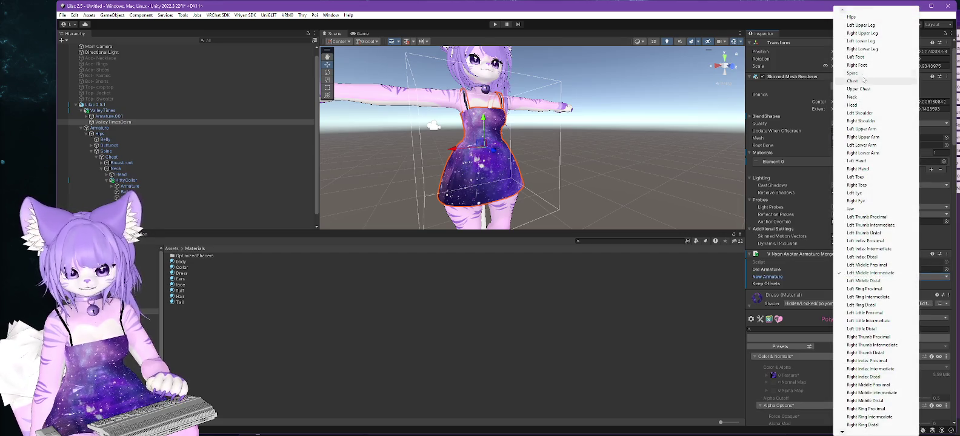
pyautogui.click(861, 18)
pyautogui.click(87, 115)
pyautogui.click(100, 122)
pyautogui.moveTo(100, 124)
pyautogui.mouseDown()
pyautogui.moveTo(891, 278)
pyautogui.moveTo(886, 226)
pyautogui.mouseUp()
pyautogui.moveTo(891, 277)
pyautogui.mouseDown()
pyautogui.moveTo(858, 274)
pyautogui.moveTo(870, 265)
pyautogui.mouseUp()
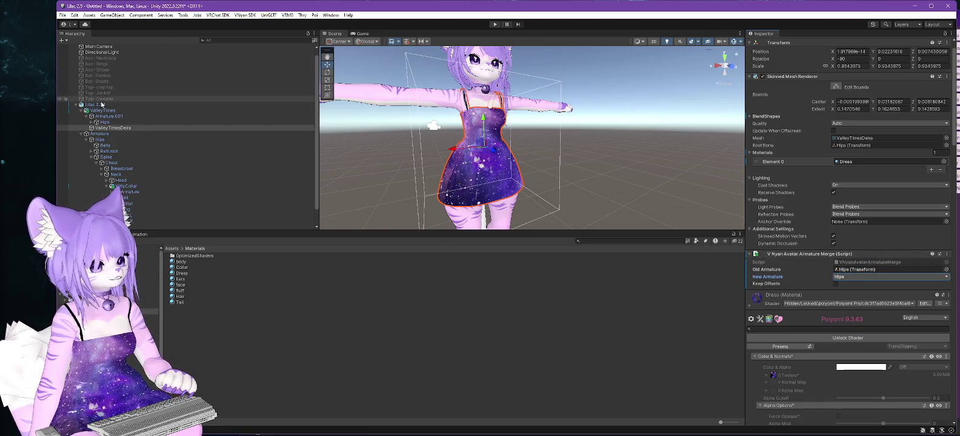
pyautogui.click(101, 106)
pyautogui.click(247, 17)
# Export Lilac 2.5.1.vsfavatar, replacing the old file, then open VNyan's Load Avatar dialog
pyautogui.moveTo(264, 34)
pyautogui.click(364, 40)
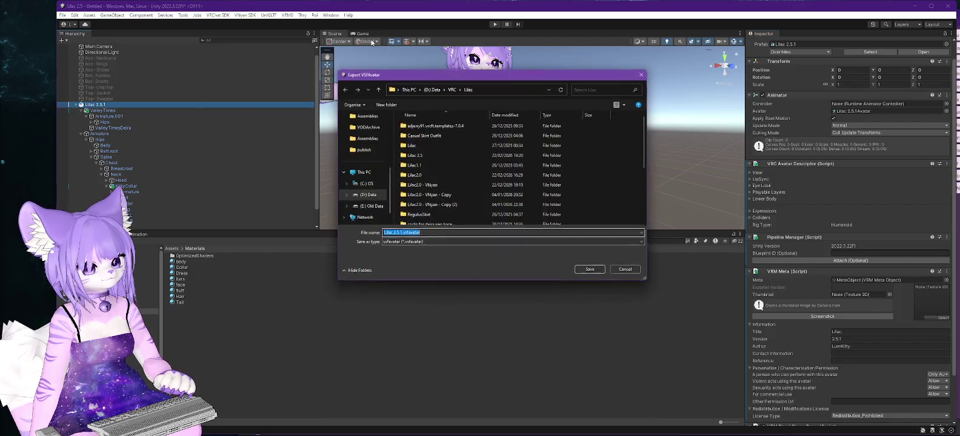
pyautogui.scroll(-1, 460, 176)
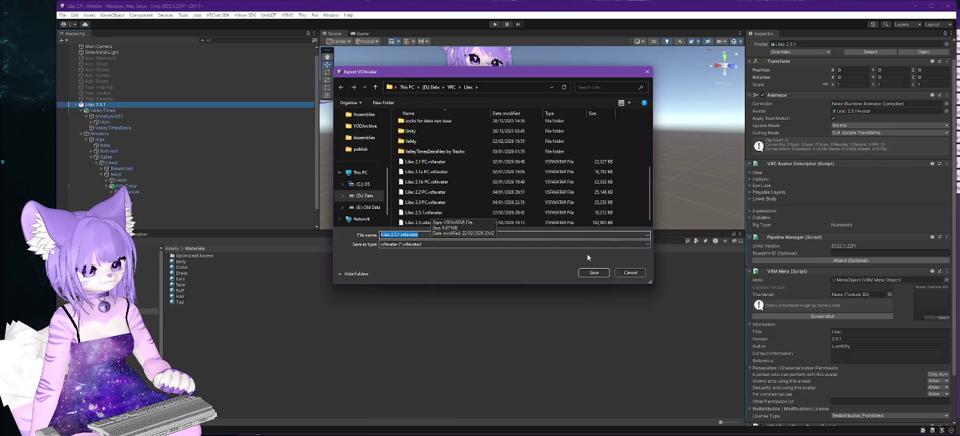
pyautogui.click(591, 274)
pyautogui.click(504, 222)
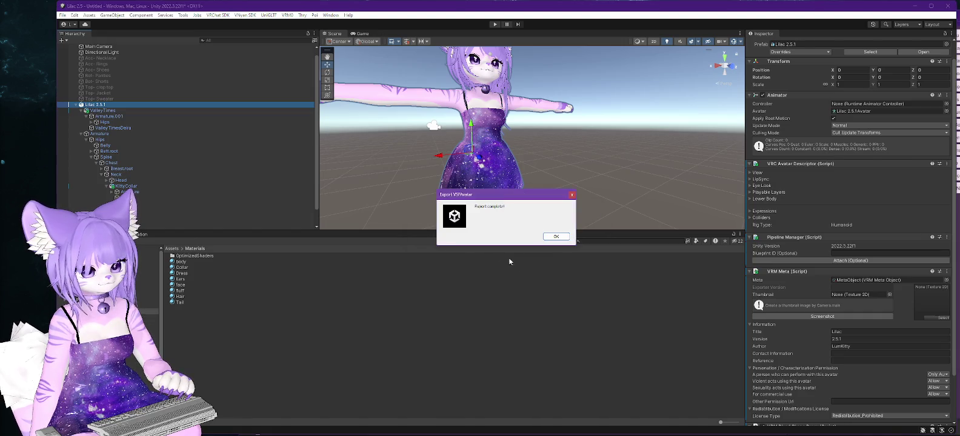
pyautogui.click(558, 237)
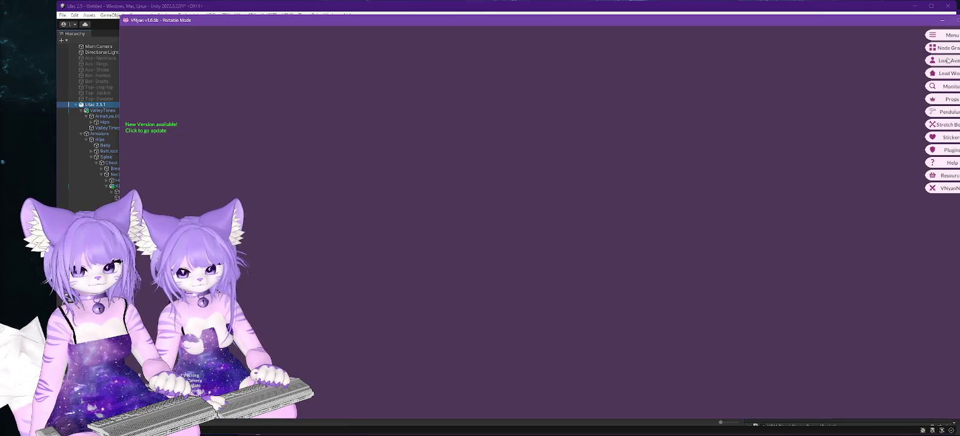
pyautogui.click(943, 60)
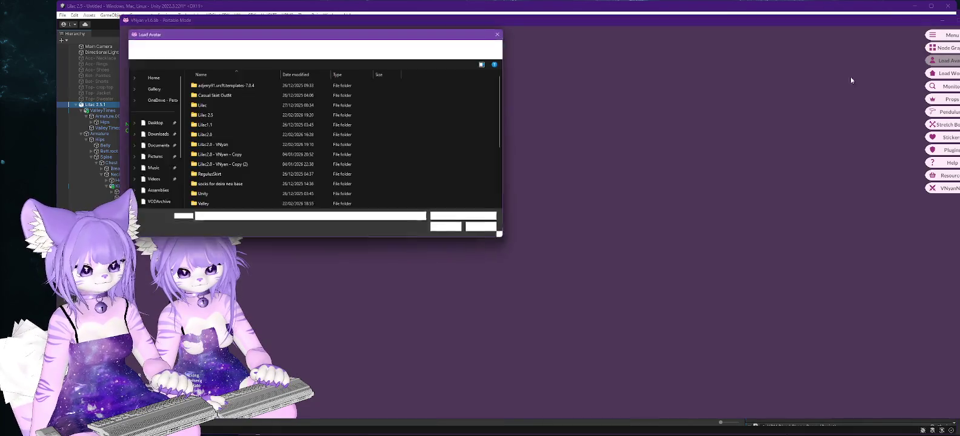
# Load the freshly exported Lilac 2.5.1 avatar in VNyan and zoom in on its head and ear
pyautogui.doubleClick(218, 177)
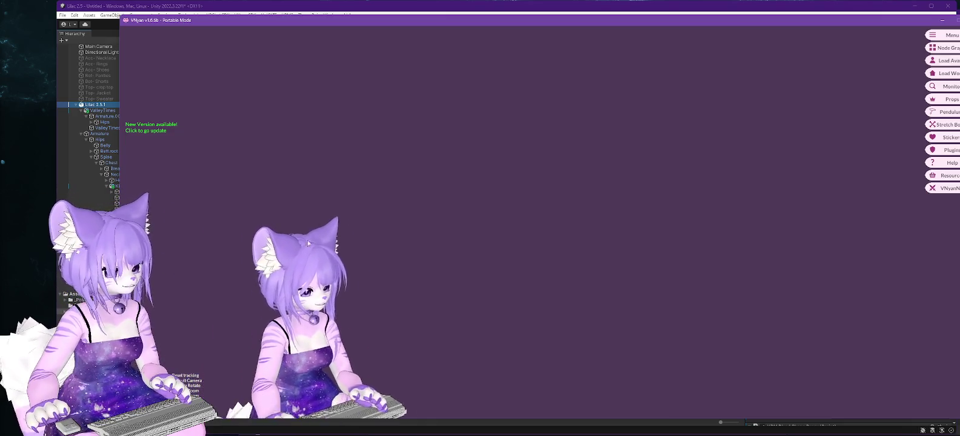
pyautogui.scroll(5, 343, 225)
pyautogui.scroll(2, 321, 238)
pyautogui.moveTo(321, 238)
pyautogui.mouseDown()
pyautogui.moveTo(256, 155)
pyautogui.moveTo(274, 157)
pyautogui.moveTo(350, 227)
pyautogui.mouseUp()
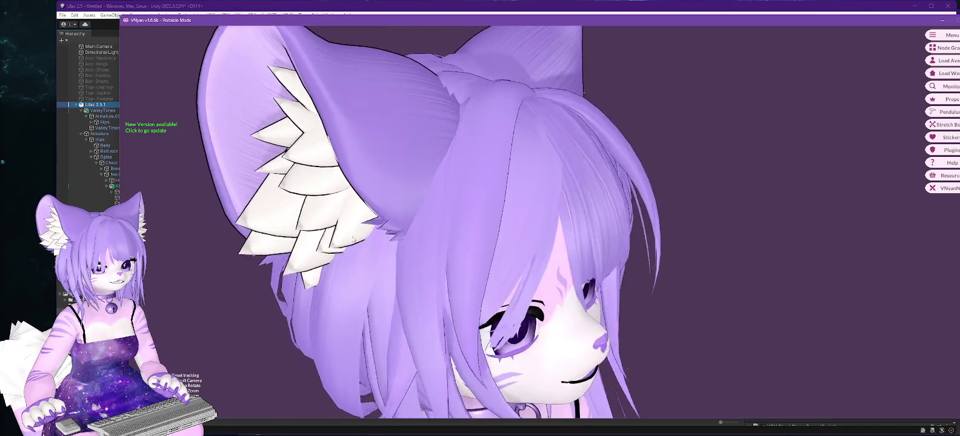
# Check the ear from a side view, reset the camera to the full avatar, and return to Unity
pyautogui.scroll(-5, 321, 237)
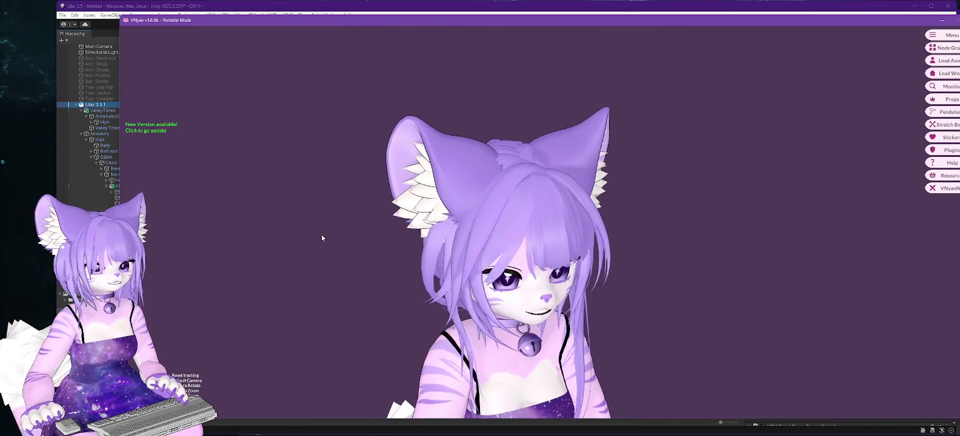
pyautogui.moveTo(401, 289)
pyautogui.mouseDown()
pyautogui.moveTo(401, 267)
pyautogui.moveTo(440, 253)
pyautogui.mouseUp()
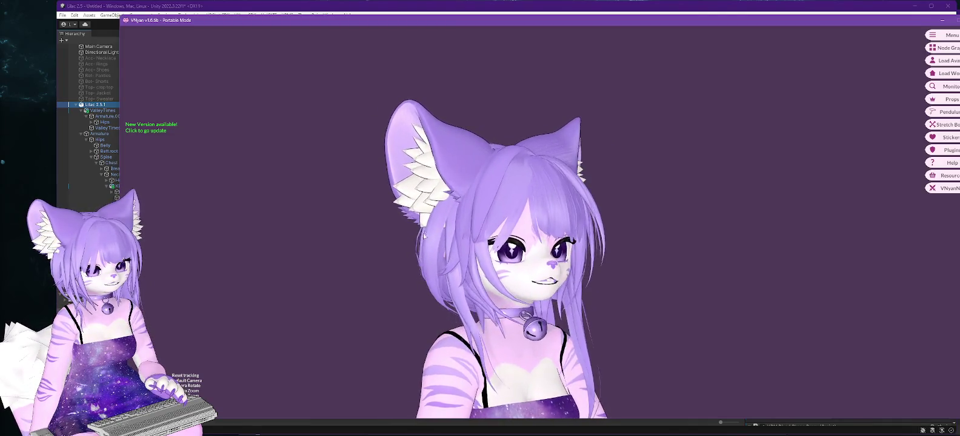
pyautogui.scroll(5, 434, 240)
pyautogui.scroll(-4, 428, 221)
pyautogui.scroll(4, 419, 202)
pyautogui.scroll(-3, 419, 203)
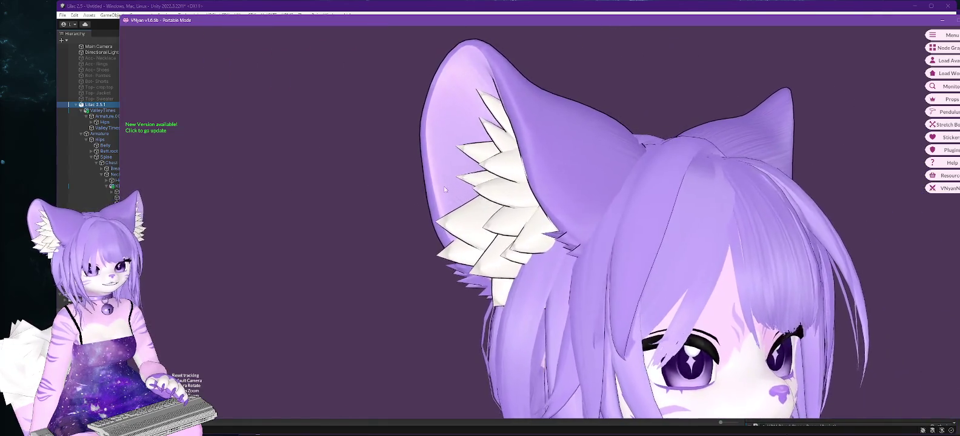
pyautogui.scroll(5, 419, 203)
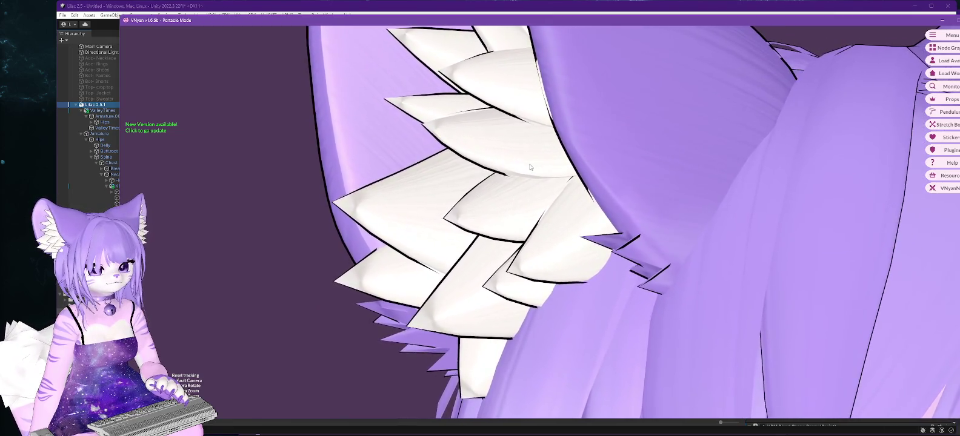
pyautogui.hotkey('ctrl', 'd')
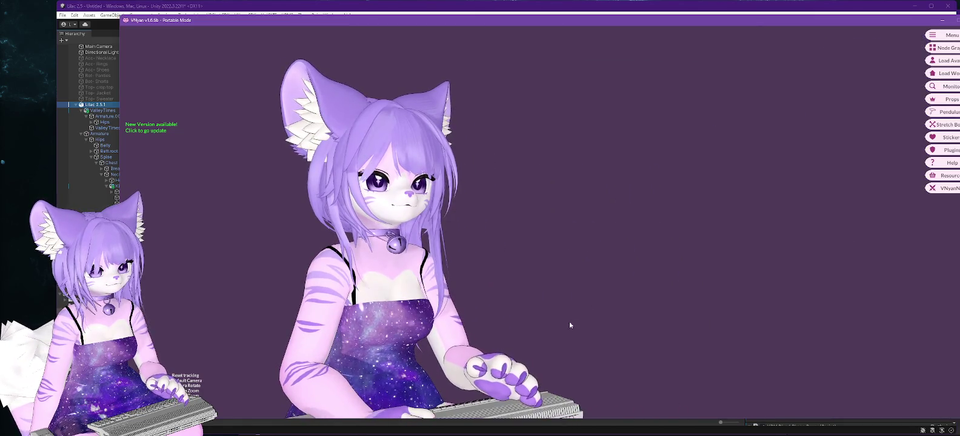
pyautogui.click(368, 7)
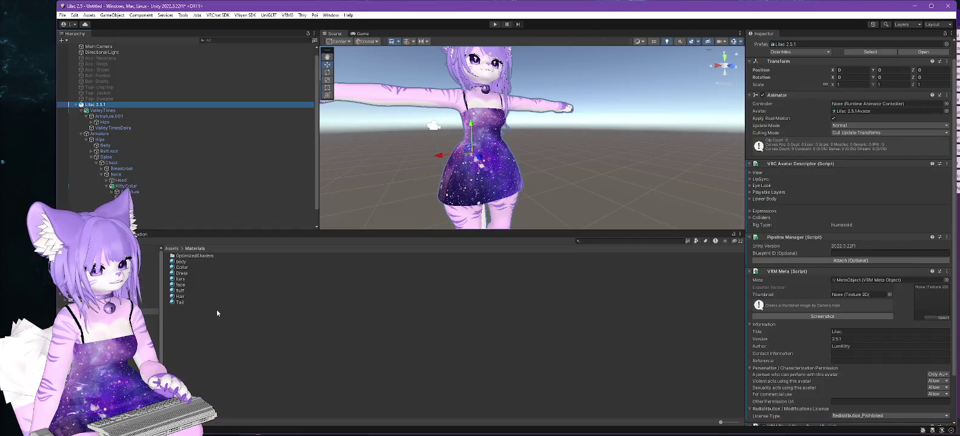
# Temporarily tint the fluff material's Color & Alpha red to see where it appears
pyautogui.click(180, 280)
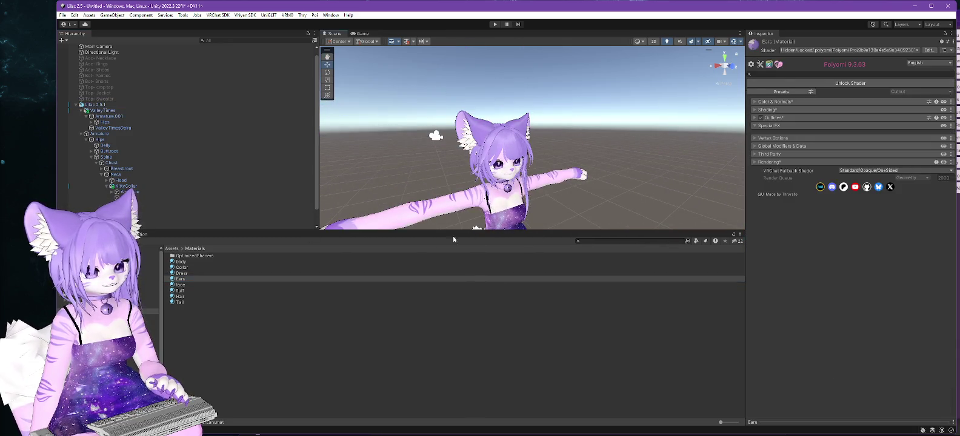
pyautogui.click(182, 291)
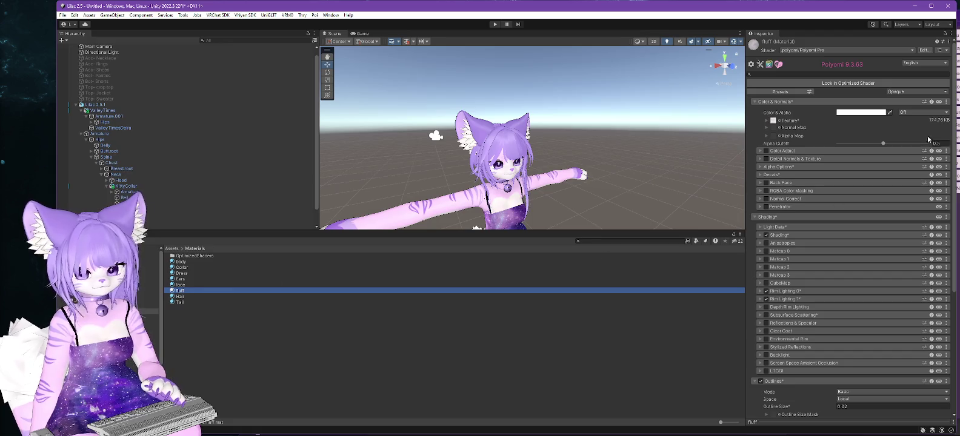
pyautogui.click(845, 115)
pyautogui.moveTo(885, 165); pyautogui.dragTo(915, 141)
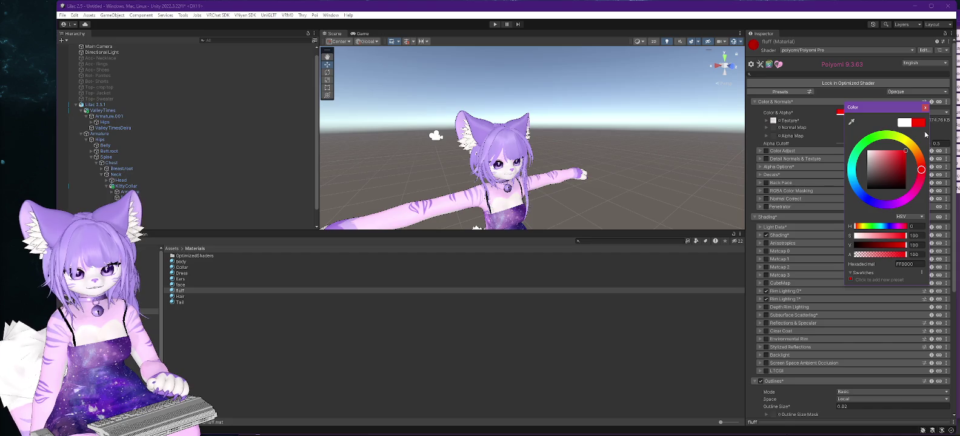
pyautogui.click(925, 108)
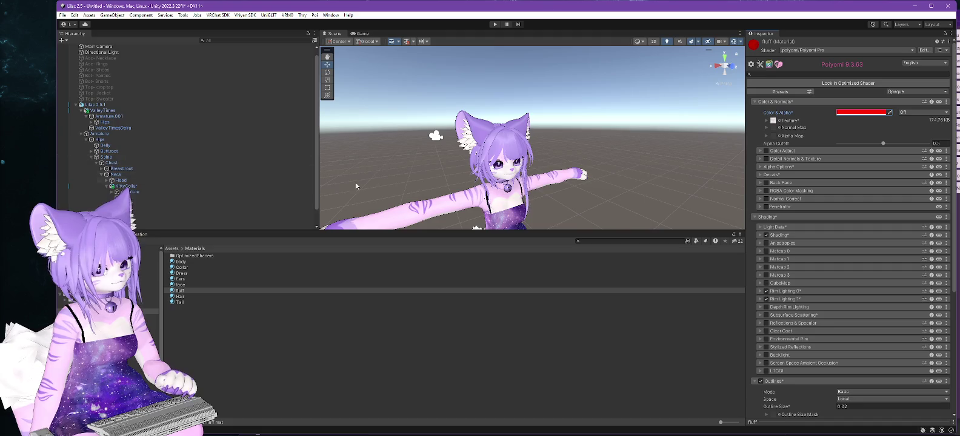
# Expand the Ears material's Color & Normals settings and frame the avatar's torso
pyautogui.click(179, 280)
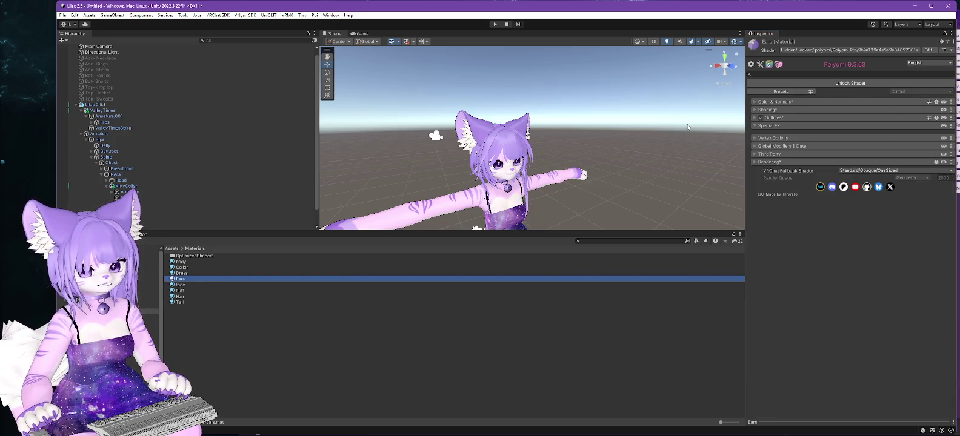
pyautogui.click(755, 103)
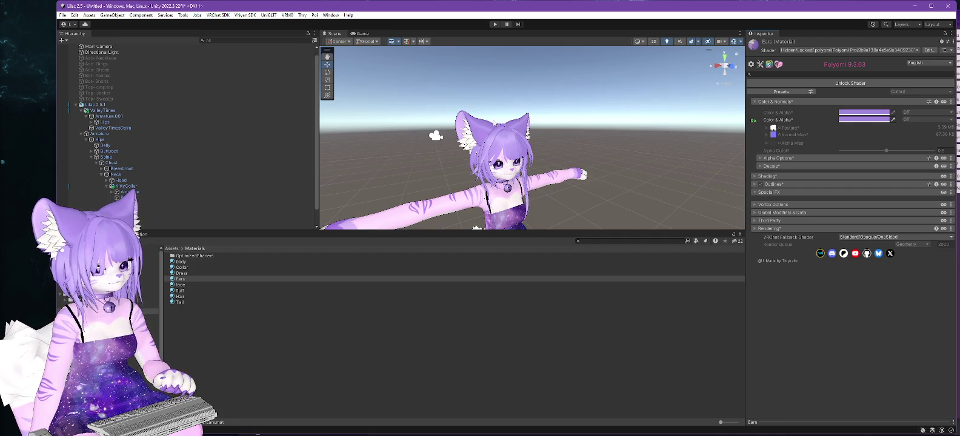
pyautogui.scroll(5, 519, 167)
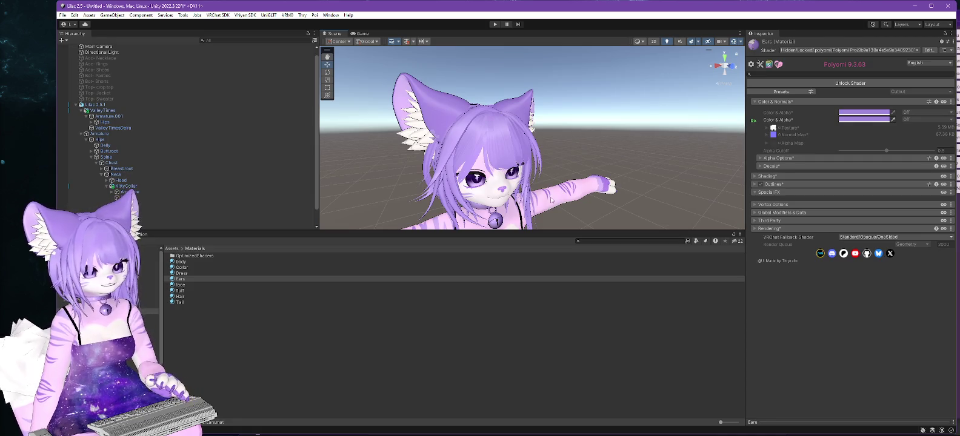
pyautogui.scroll(-3, 552, 200)
pyautogui.moveTo(551, 200)
pyautogui.mouseDown()
pyautogui.moveTo(593, 123)
pyautogui.moveTo(543, 118)
pyautogui.mouseUp()
# In Blender, view the Body mesh's torso from the left side and the back
pyautogui.hotkey('alt', 'Tab')
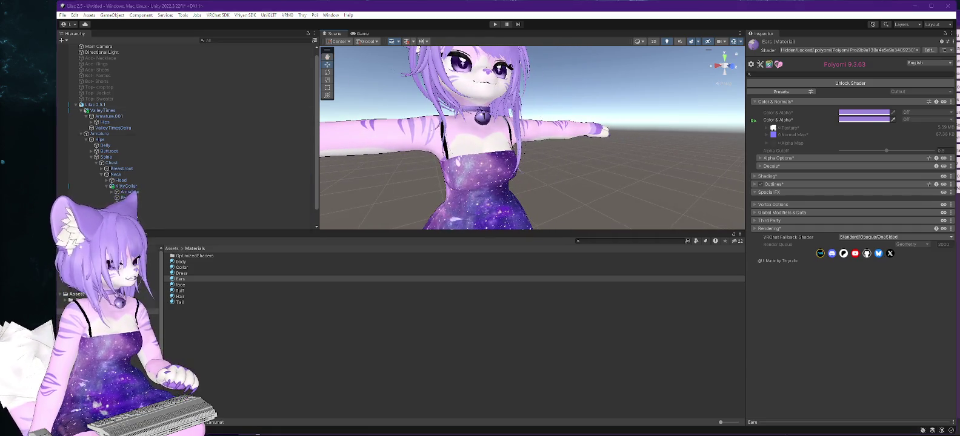
pyautogui.press('ctrl+KP_3')
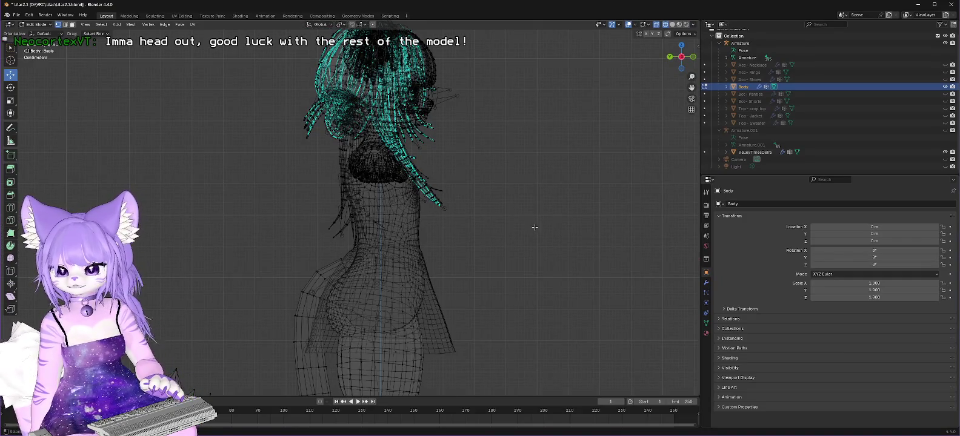
pyautogui.moveTo(533, 223)
pyautogui.mouseDown()
pyautogui.moveTo(478, 229)
pyautogui.moveTo(428, 186)
pyautogui.moveTo(594, 162)
pyautogui.moveTo(74, 171)
pyautogui.mouseUp()
# Orbit to a three-quarter view and expand Body's Modifiers and Vertex Groups in the Outliner
pyautogui.scroll(3, 437, 176)
pyautogui.moveTo(476, 274)
pyautogui.mouseDown()
pyautogui.moveTo(480, 261)
pyautogui.moveTo(429, 232)
pyautogui.moveTo(349, 238)
pyautogui.moveTo(493, 268)
pyautogui.mouseUp()
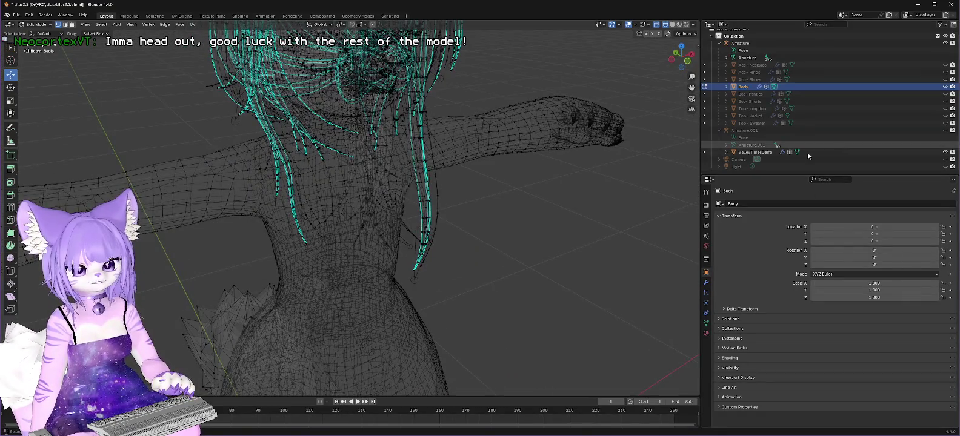
pyautogui.scroll(1, 798, 122)
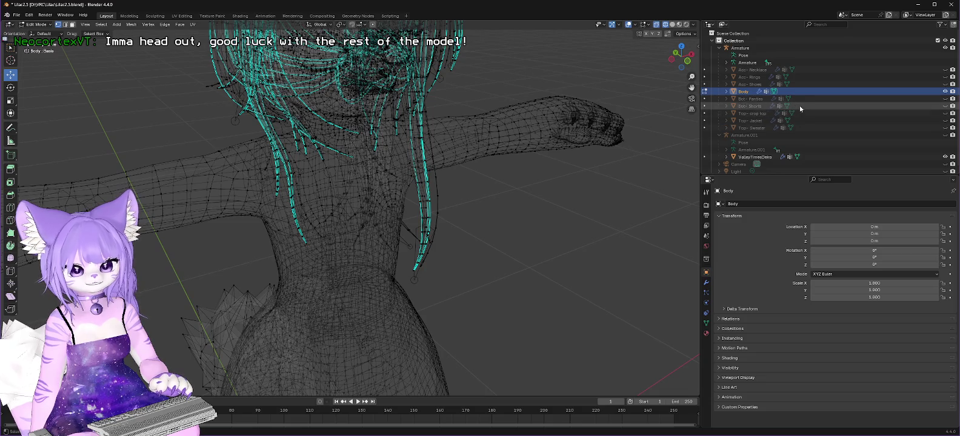
pyautogui.click(727, 92)
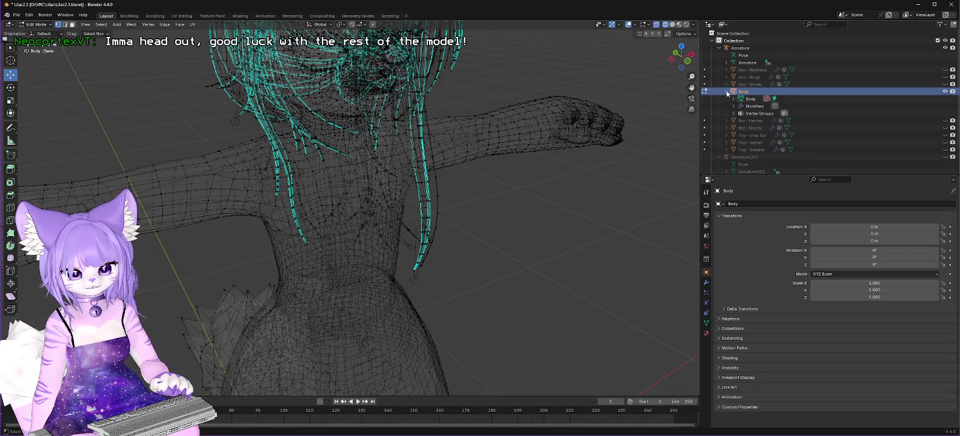
pyautogui.click(734, 106)
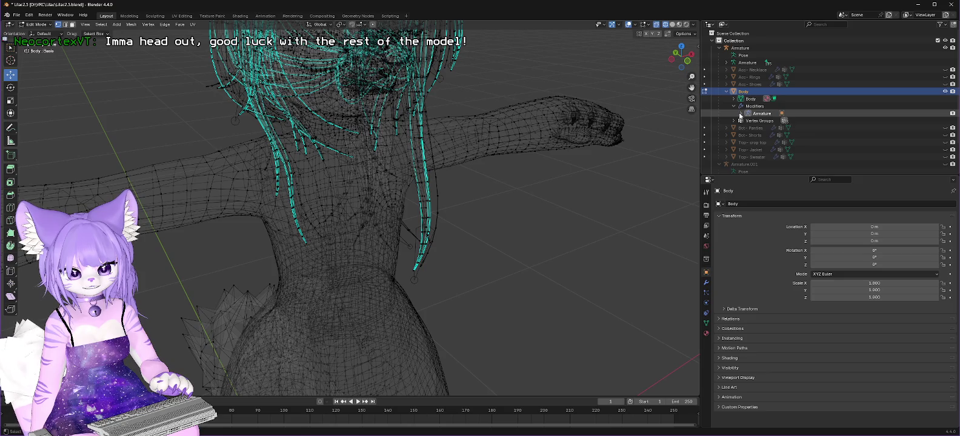
pyautogui.click(734, 121)
# Scroll through the Body object's vertex group list
pyautogui.scroll(-5, 849, 133)
pyautogui.scroll(-5, 885, 135)
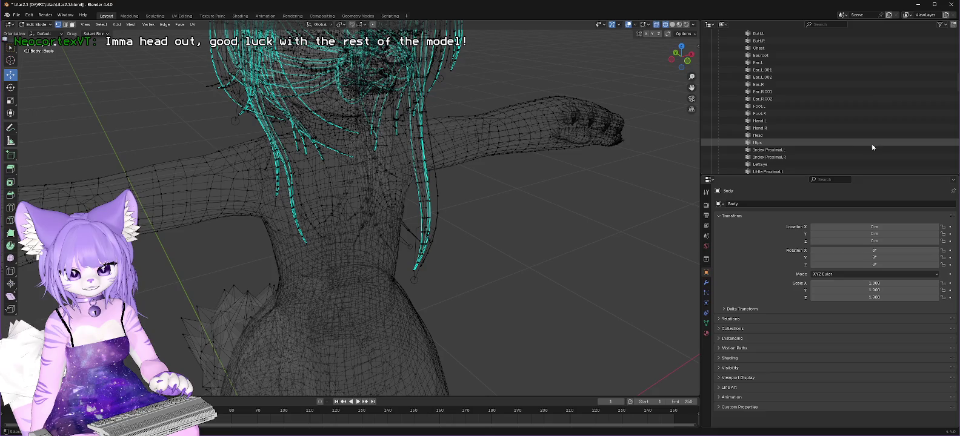
pyautogui.scroll(-5, 824, 126)
pyautogui.scroll(-10, 823, 130)
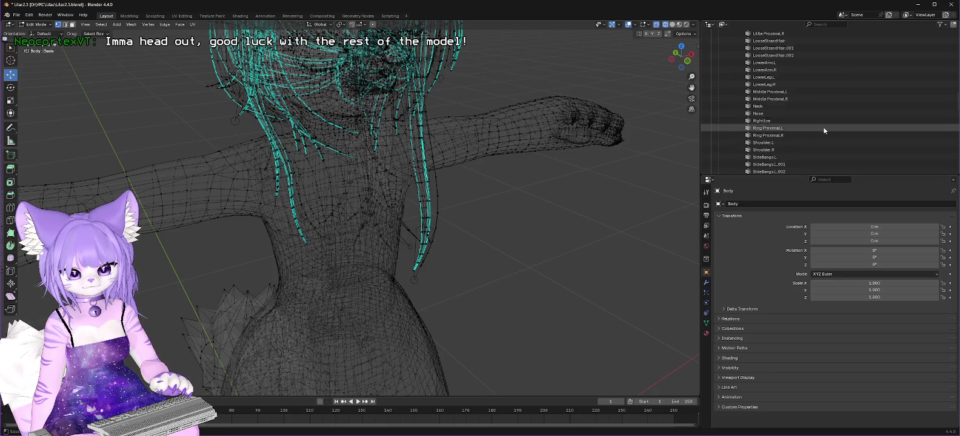
pyautogui.scroll(-8, 818, 139)
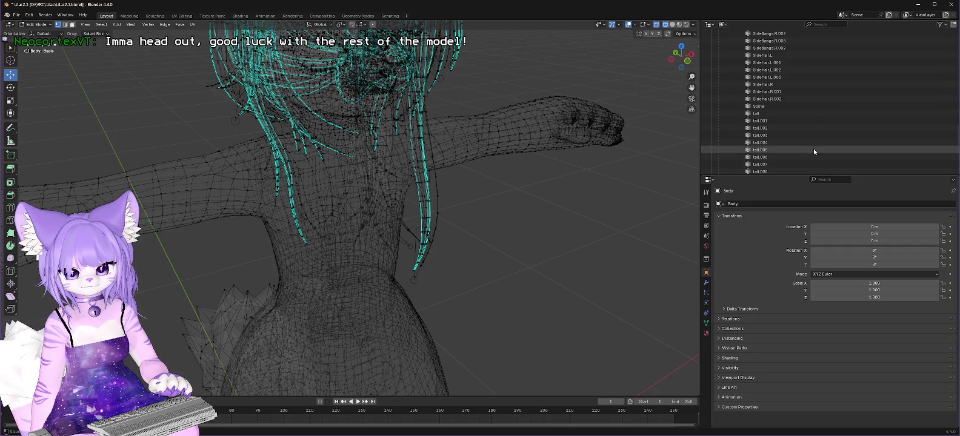
pyautogui.scroll(20, 814, 139)
pyautogui.scroll(10, 824, 100)
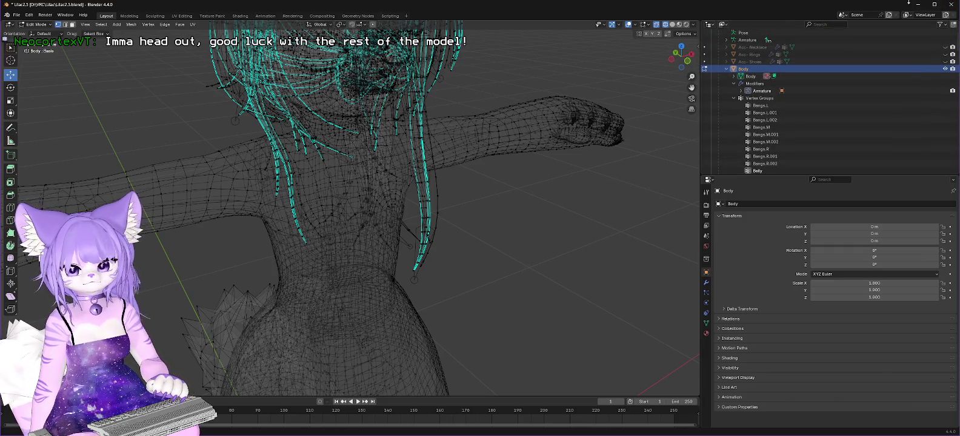
# Move from Blender over to Firefox to begin a new web search
pyautogui.click(918, 4)
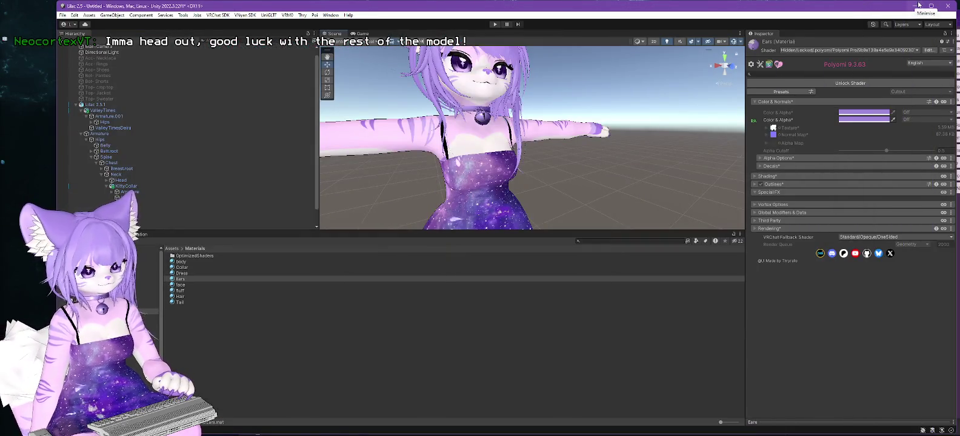
pyautogui.hotkey('alt', 'Tab')
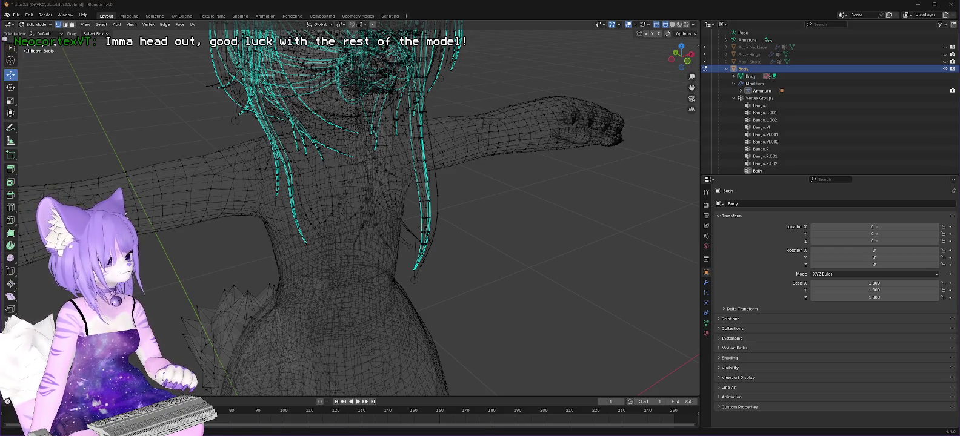
pyautogui.hotkey('alt', 'Tab')
pyautogui.click(386, 15)
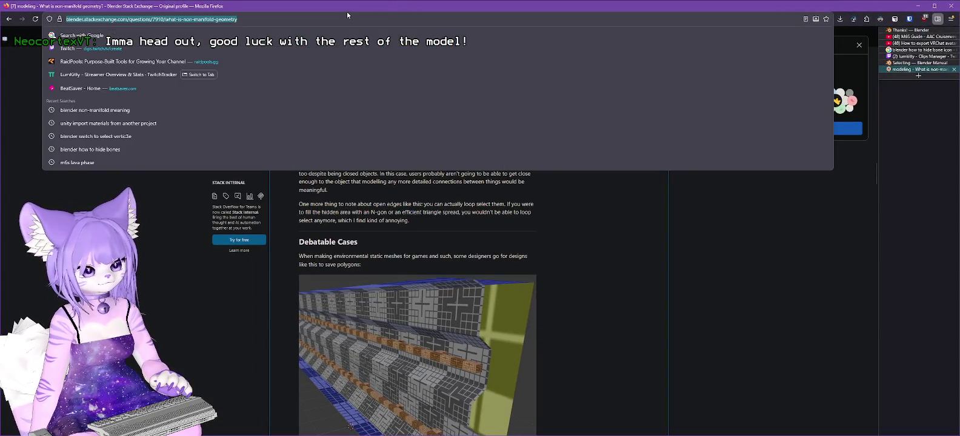
# Search for which Blender faces use which materials and check a find-material-by-face thread
pyautogui.write('blender materi')
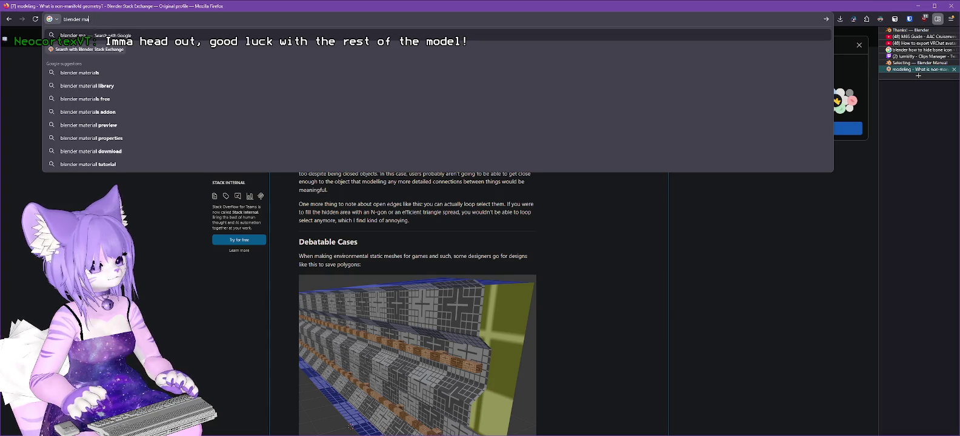
pyautogui.press('BackSpace')
pyautogui.press('BackSpace')
pyautogui.write('which faces use wh')
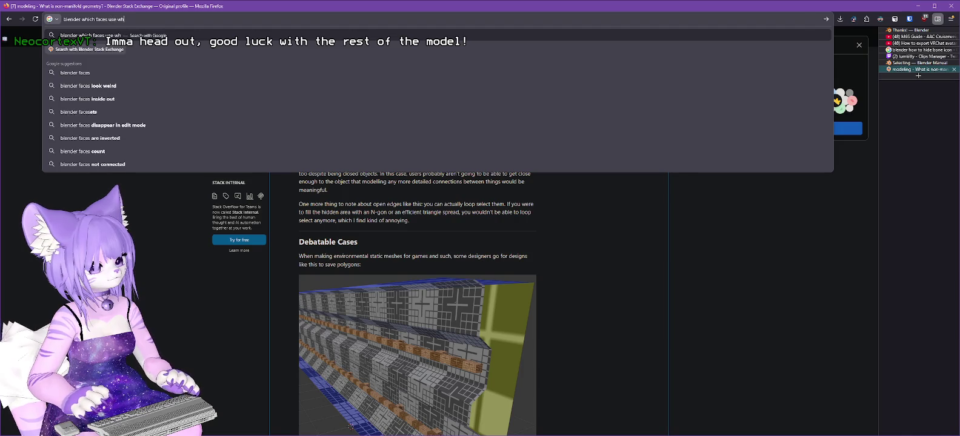
pyautogui.write('ls')
pyautogui.press('Return')
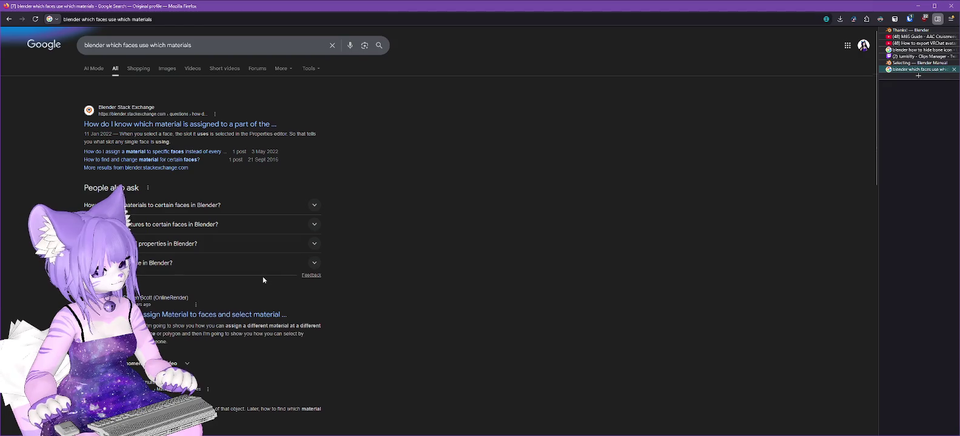
pyautogui.scroll(-3, 263, 276)
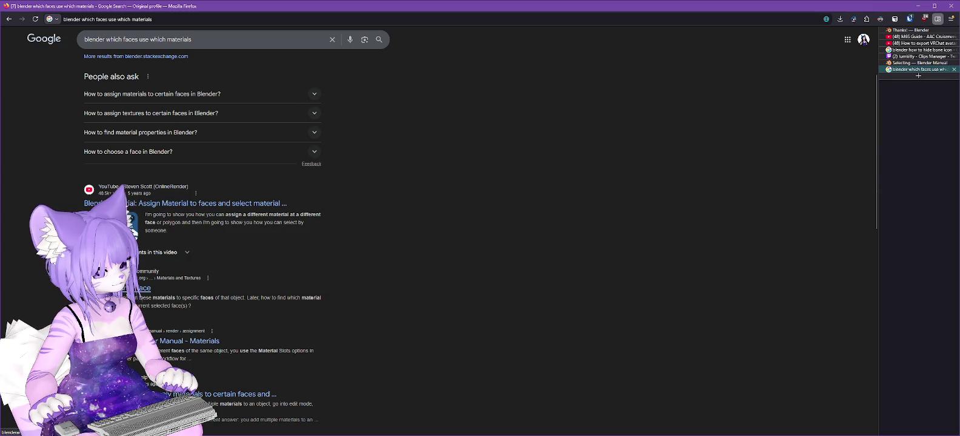
pyautogui.click(144, 289)
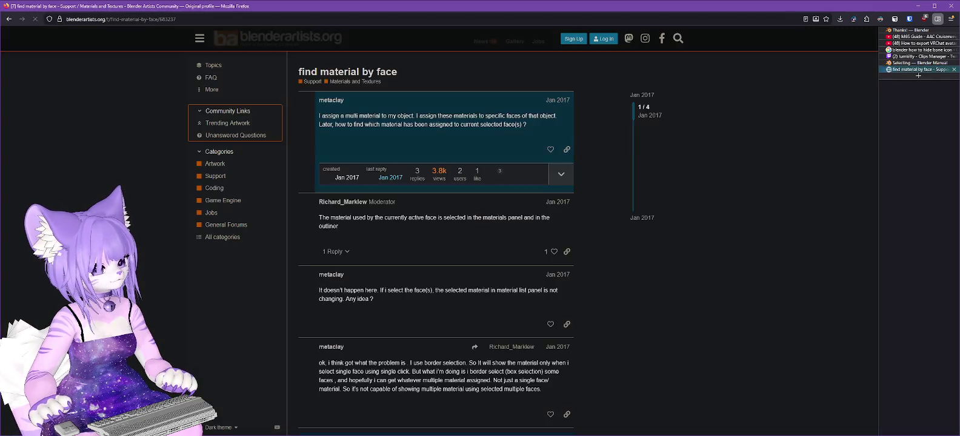
pyautogui.click(10, 19)
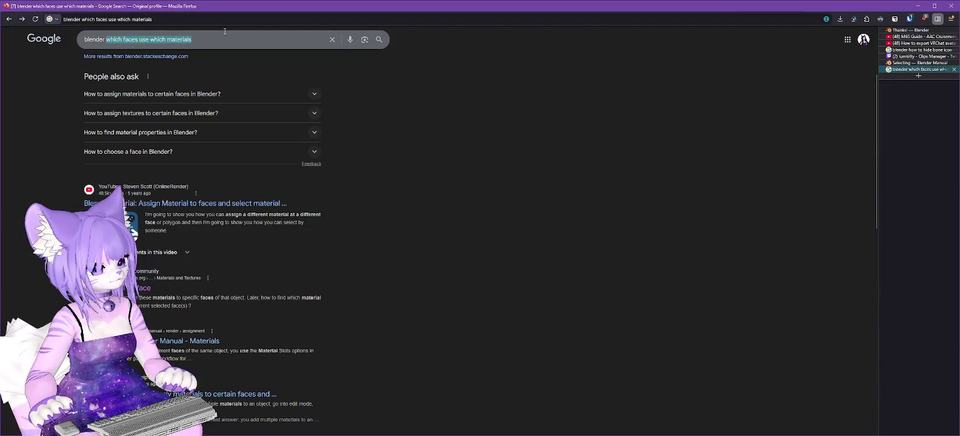
# Search 'blender find face by material', read the r/blenderhelp thread's answers, then return to Blender
pyautogui.moveTo(106, 40); pyautogui.dragTo(205, 33)
pyautogui.write('find face by materi')
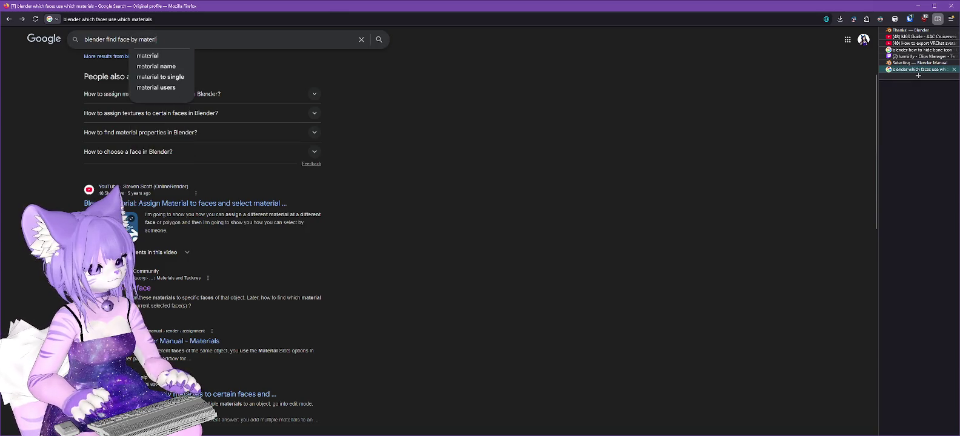
pyautogui.write('al')
pyautogui.press('Return')
pyautogui.scroll(-3, 315, 237)
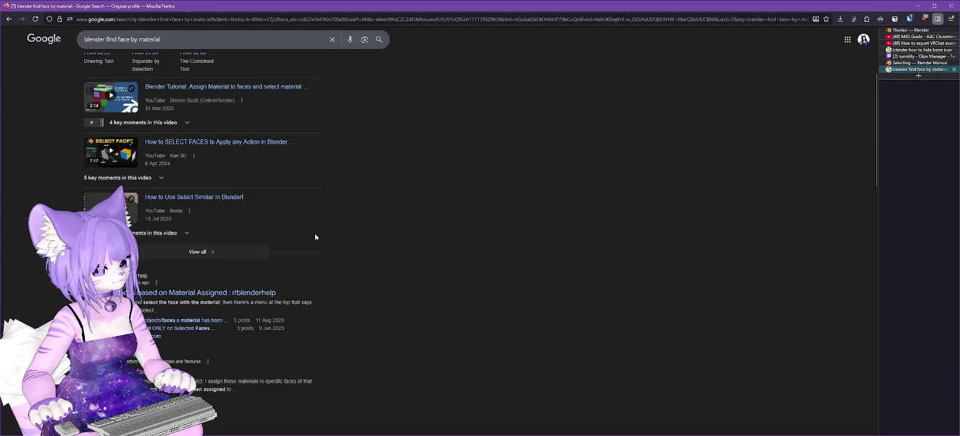
pyautogui.click(189, 293)
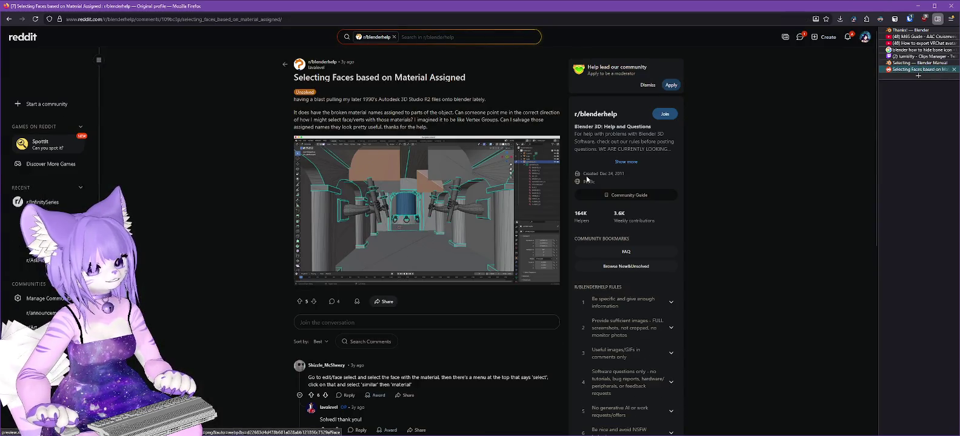
pyautogui.scroll(-2, 535, 180)
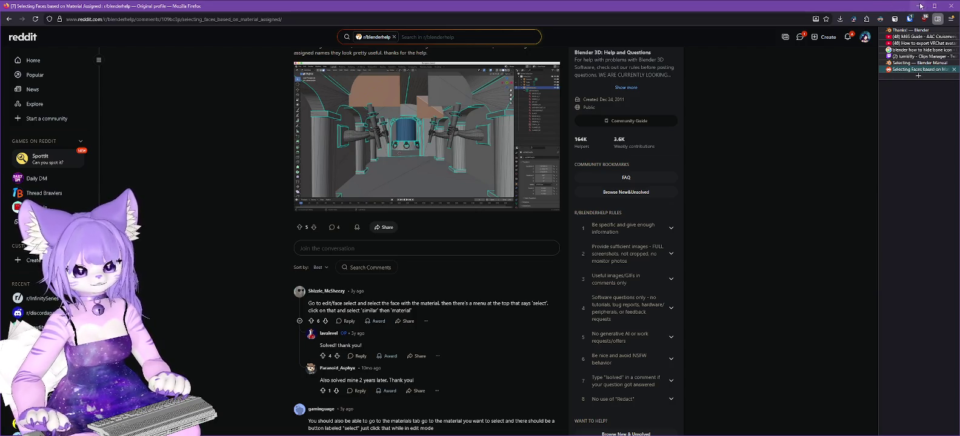
pyautogui.scroll(-2, 525, 265)
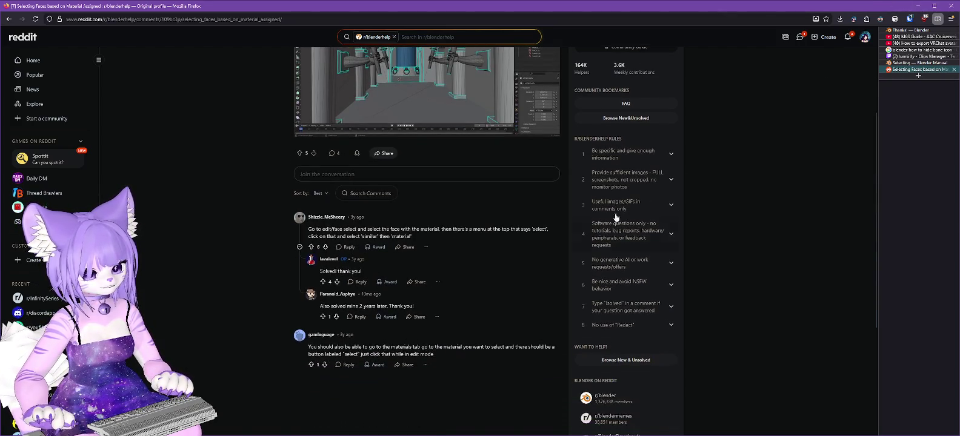
pyautogui.click(917, 5)
# Select Body, open its Material Properties, and browse the Hair and Metal slots
pyautogui.click(875, 83)
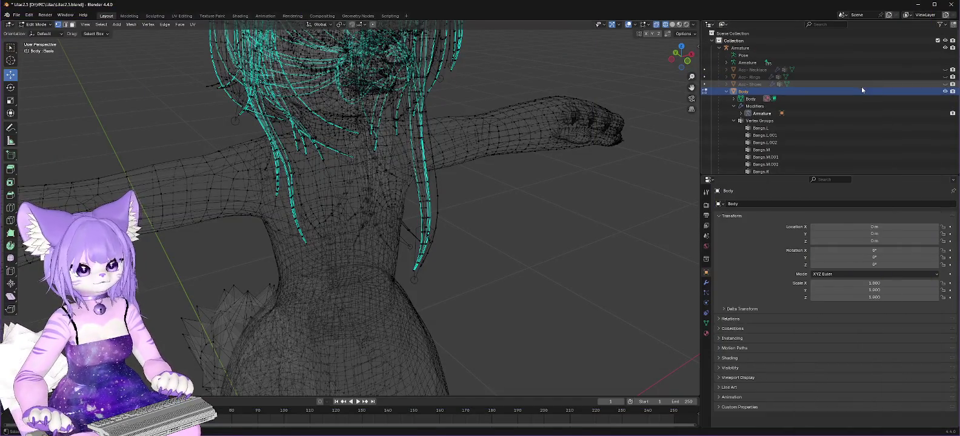
pyautogui.scroll(1, 864, 95)
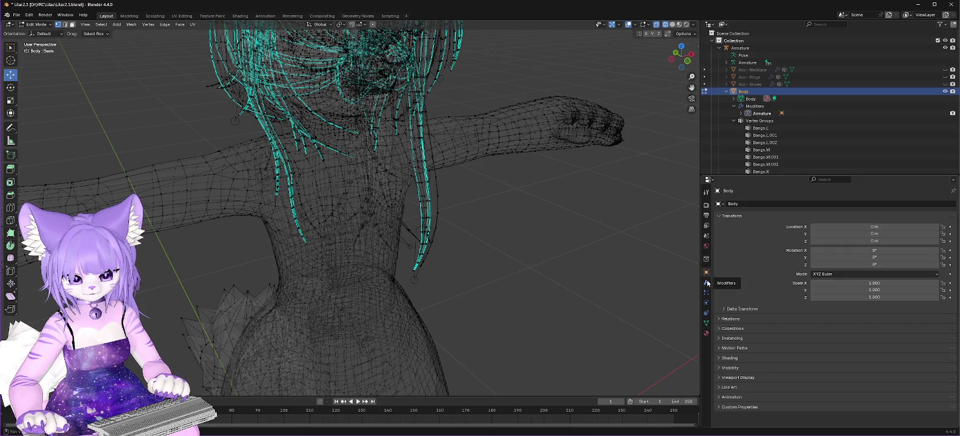
pyautogui.click(706, 334)
pyautogui.click(766, 219)
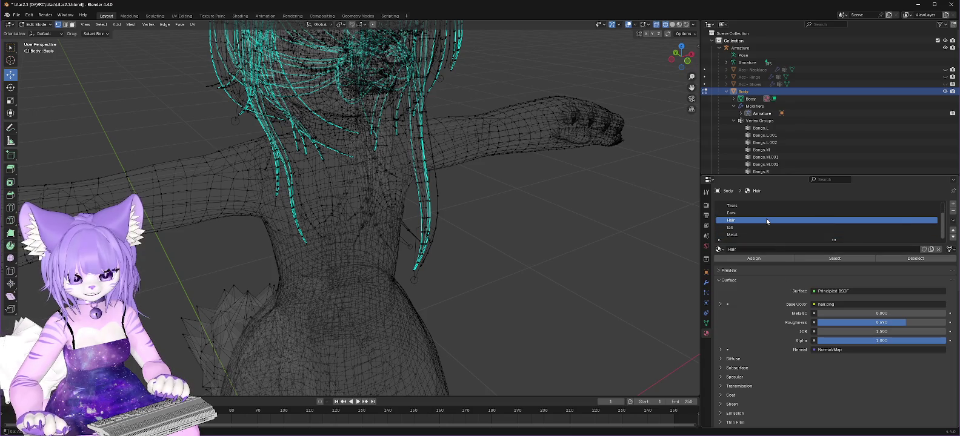
pyautogui.scroll(2, 758, 223)
pyautogui.scroll(-2, 756, 221)
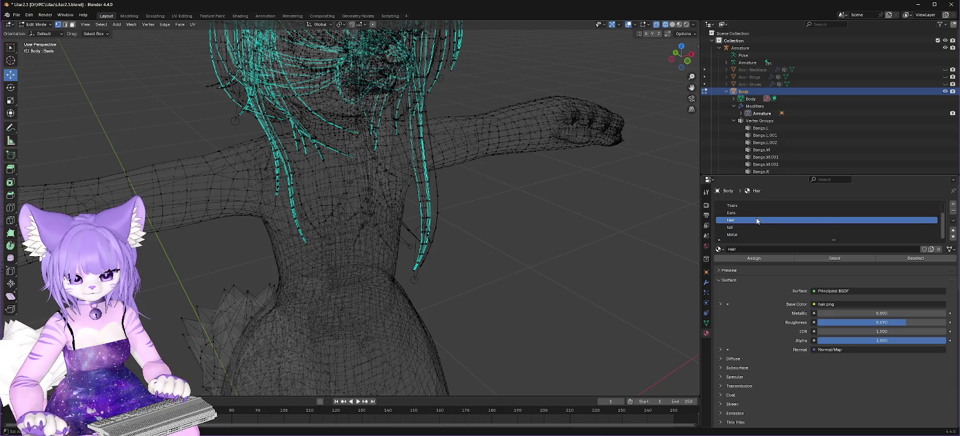
pyautogui.click(720, 241)
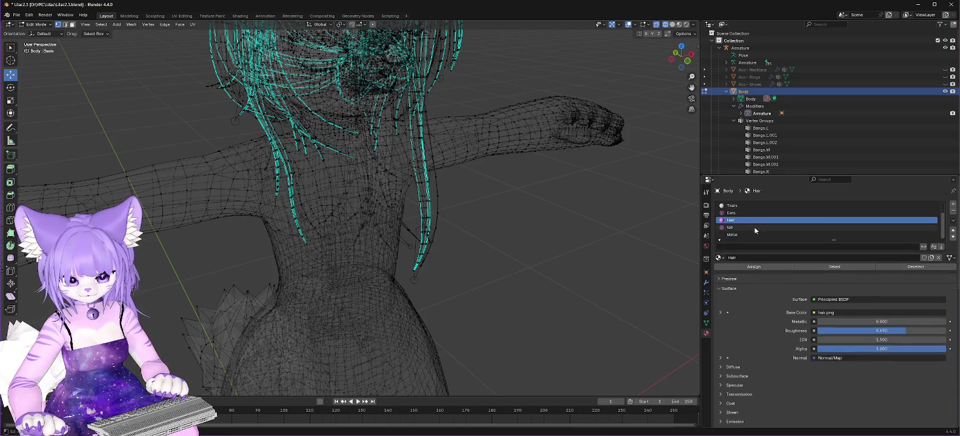
pyautogui.scroll(-2, 774, 218)
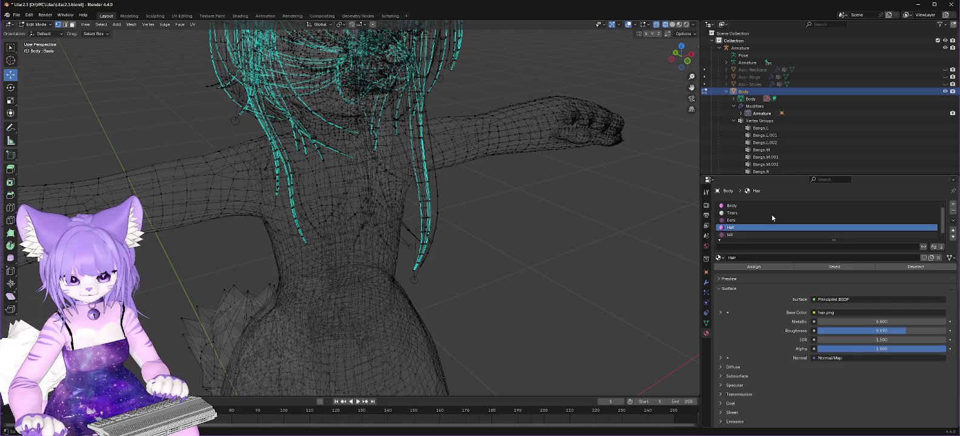
pyautogui.click(737, 236)
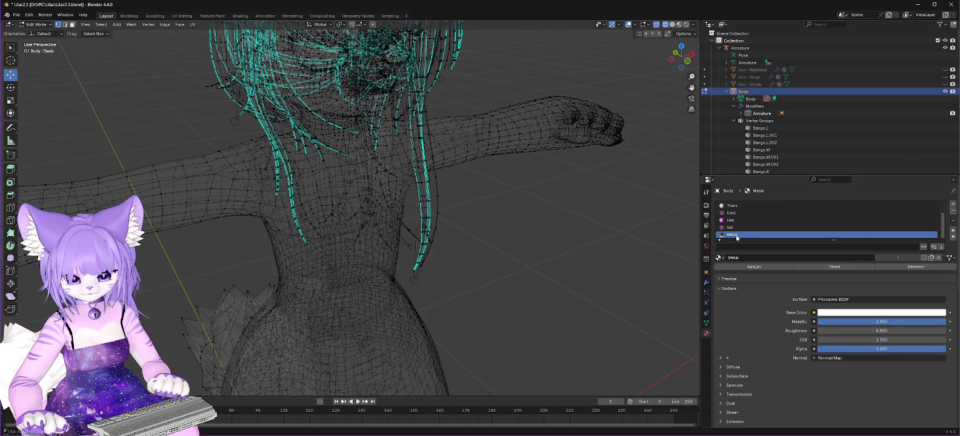
pyautogui.rightClick(730, 237)
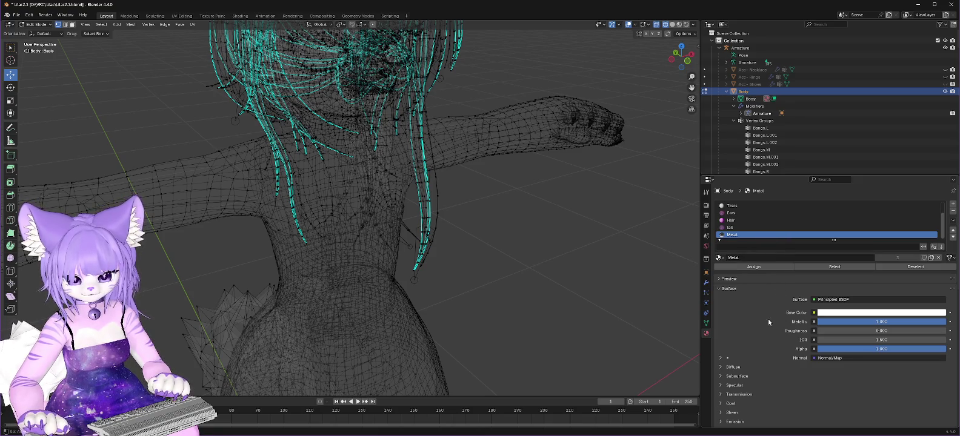
# Enlarge the material slot list to show all seven slots from Head to Metal, and collapse Body
pyautogui.moveTo(571, 171)
pyautogui.mouseDown()
pyautogui.moveTo(564, 206)
pyautogui.moveTo(561, 167)
pyautogui.mouseUp()
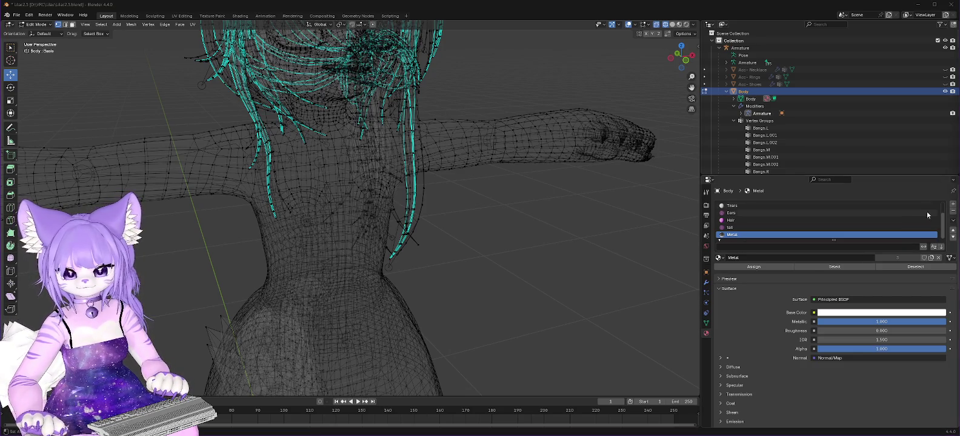
pyautogui.scroll(-2, 768, 316)
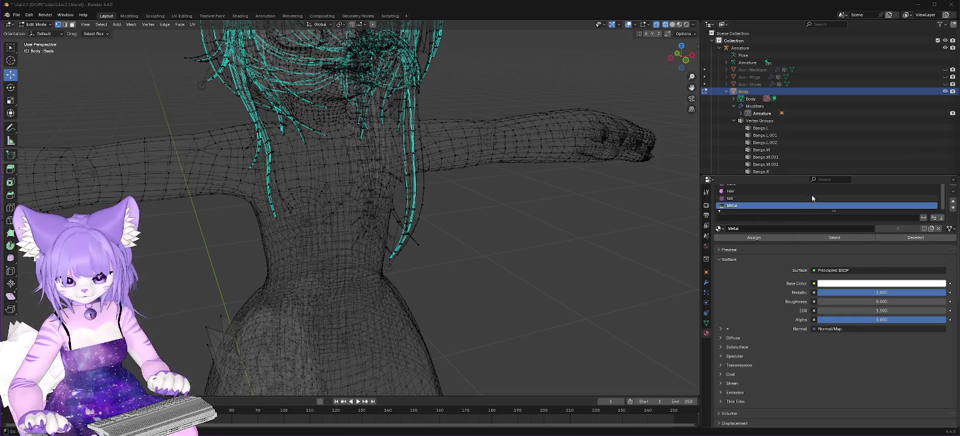
pyautogui.moveTo(840, 175); pyautogui.dragTo(841, 171)
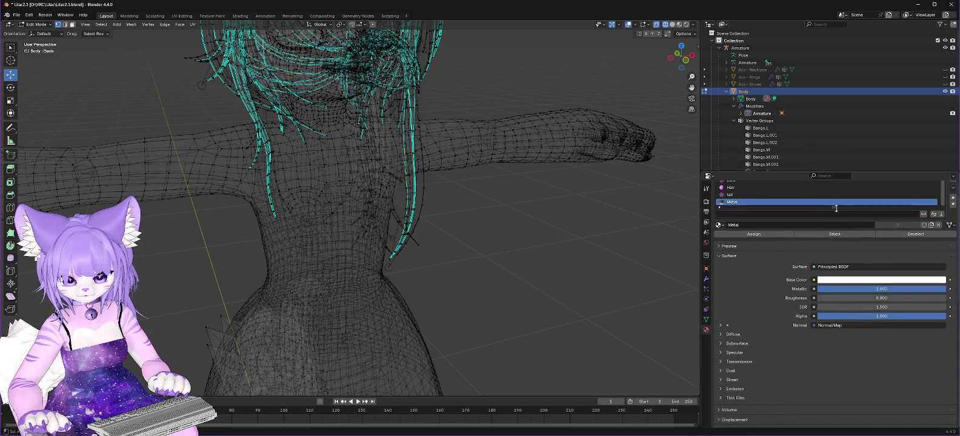
pyautogui.moveTo(836, 208); pyautogui.dragTo(834, 243)
pyautogui.scroll(3, 817, 233)
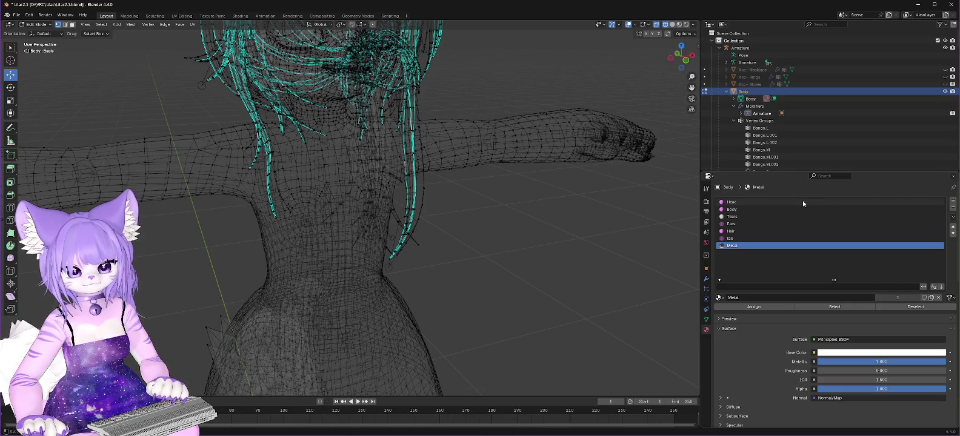
pyautogui.click(727, 93)
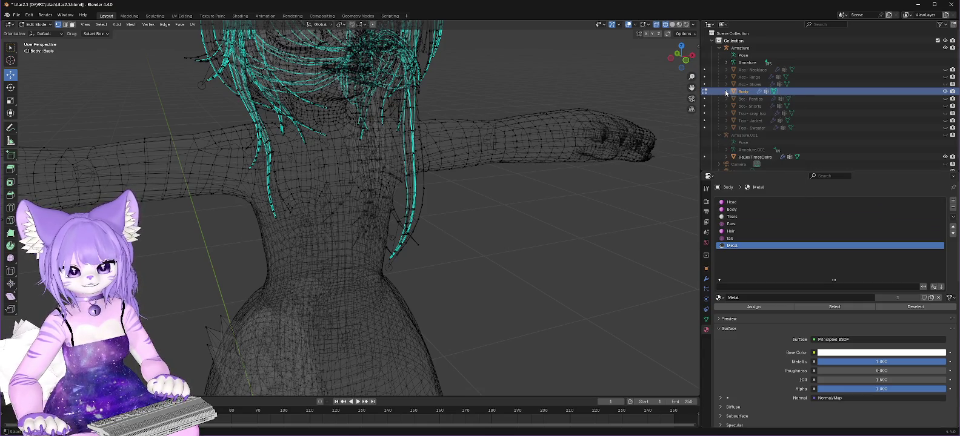
# Select the Armature and re-read the forum answer on selecting faces by material
pyautogui.click(744, 49)
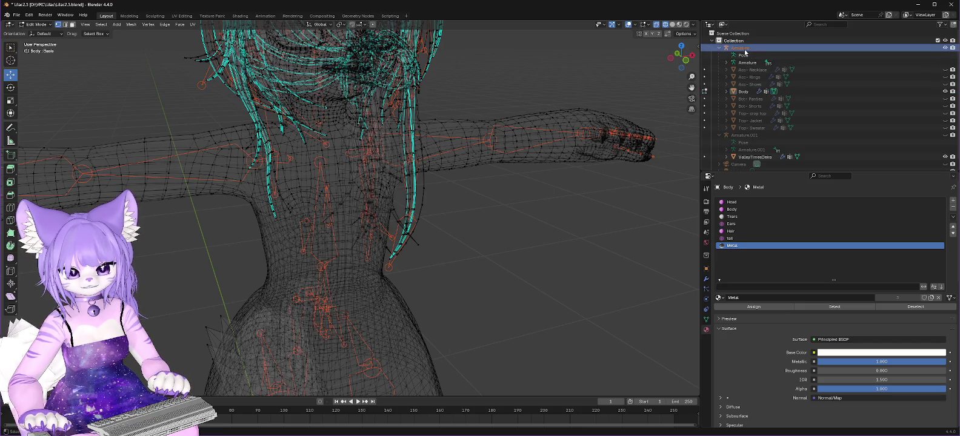
pyautogui.rightClick(735, 248)
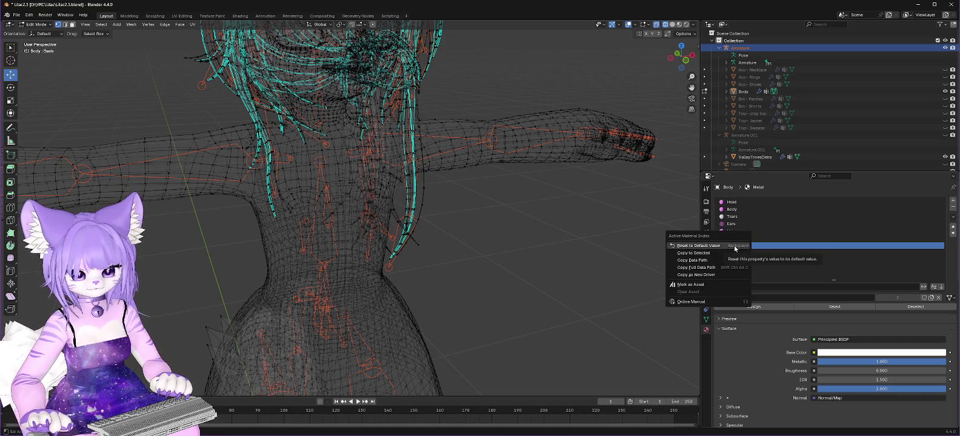
pyautogui.click(788, 246)
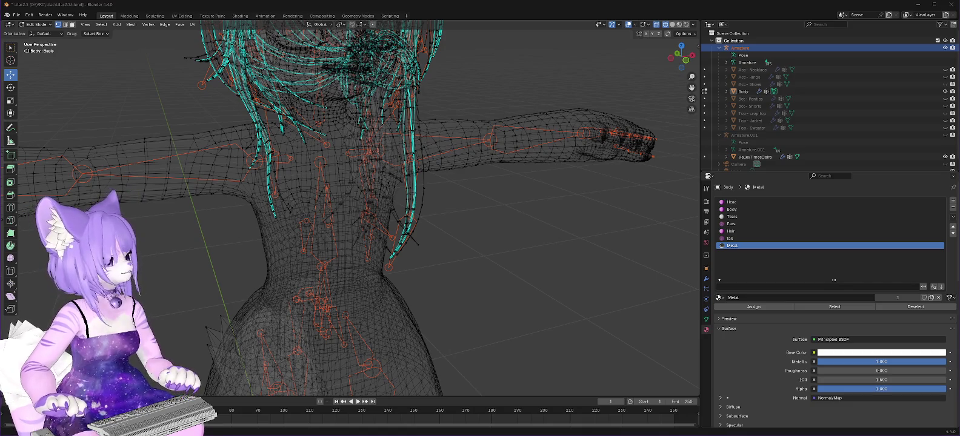
pyautogui.hotkey('alt', 'Tab')
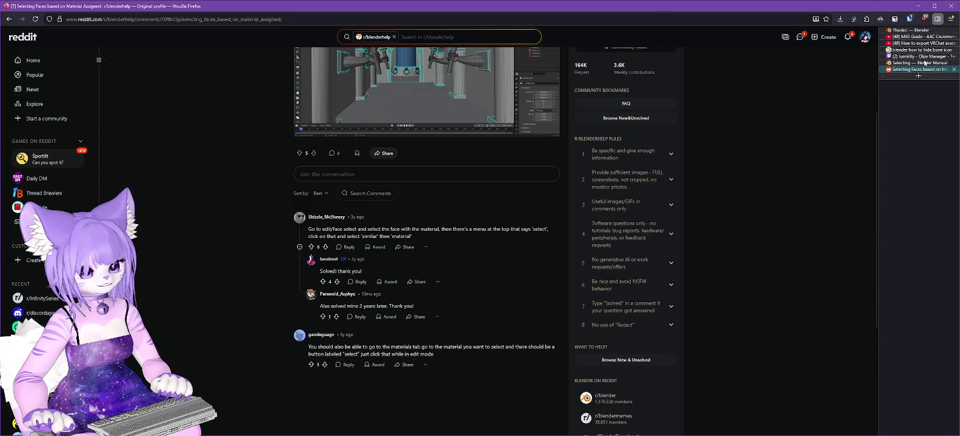
pyautogui.click(918, 5)
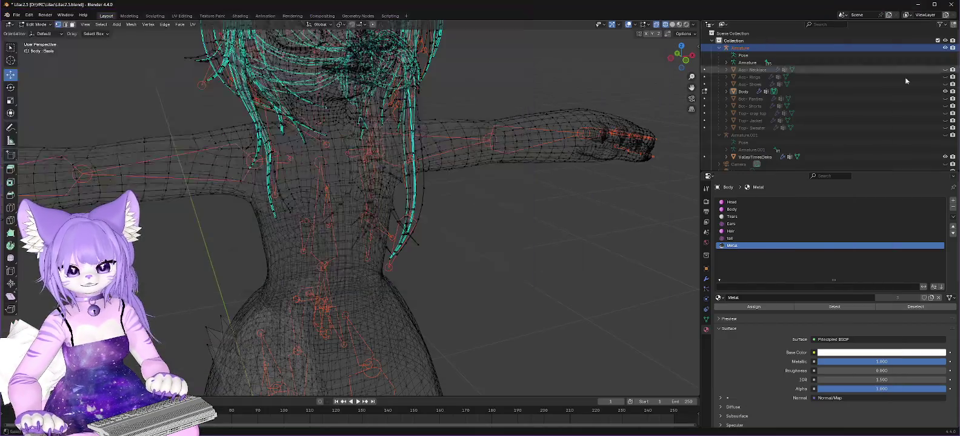
# Browse the Select menu's options and make Hair the active material slot, checking the forum answer again
pyautogui.click(100, 26)
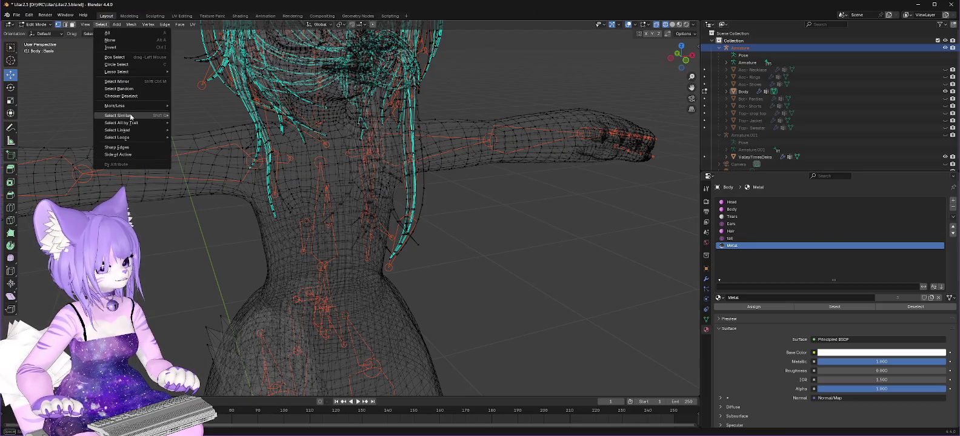
pyautogui.moveTo(131, 117)
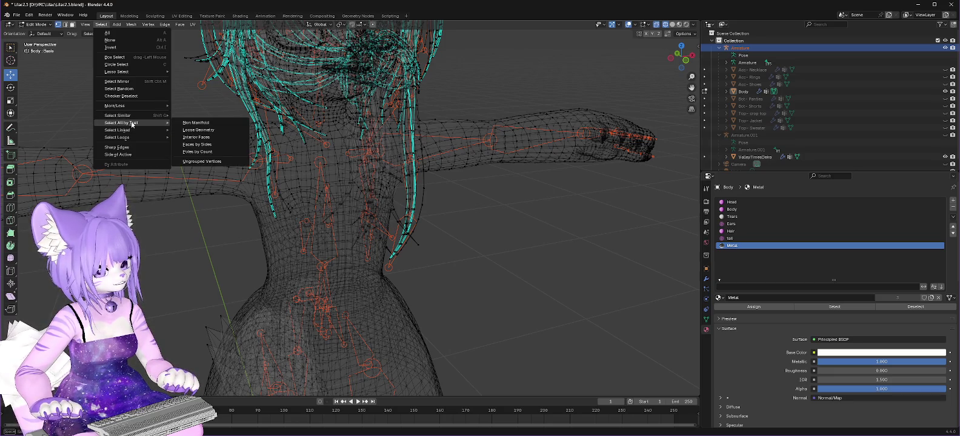
pyautogui.click(731, 231)
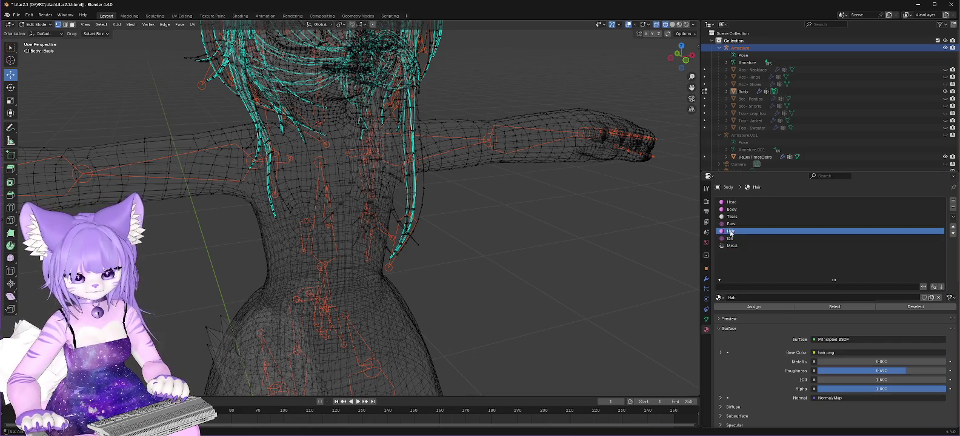
pyautogui.click(101, 24)
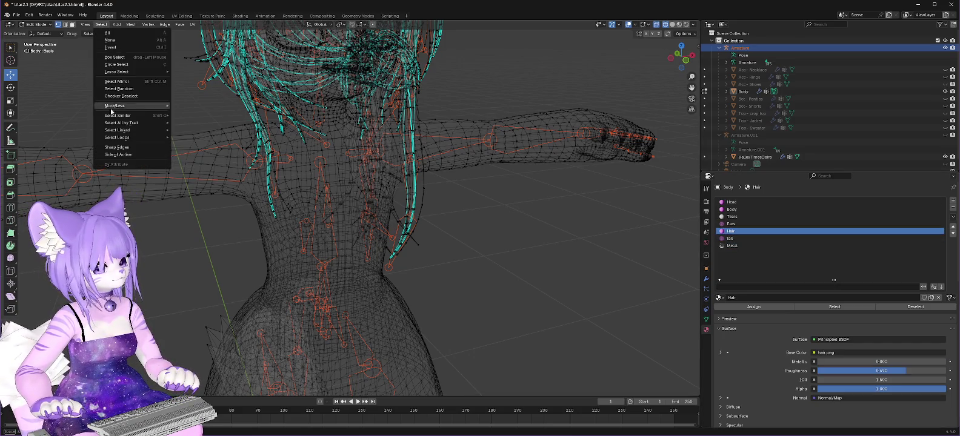
pyautogui.moveTo(122, 116)
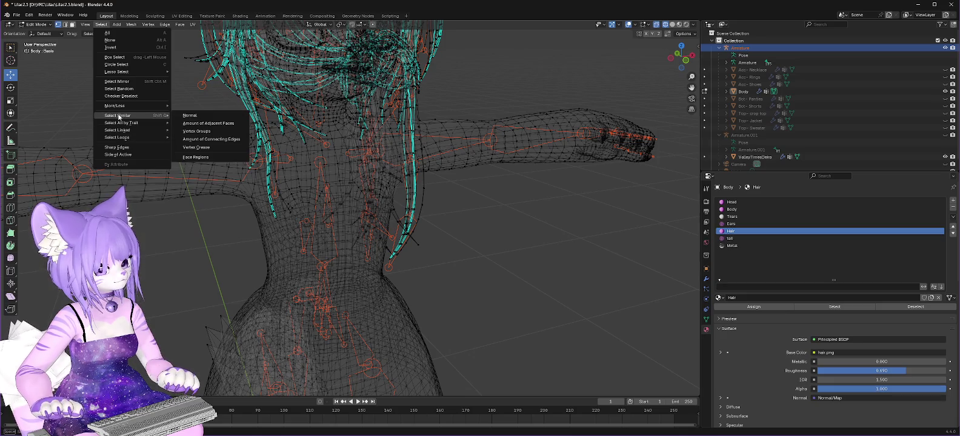
pyautogui.hotkey('alt', 'Tab')
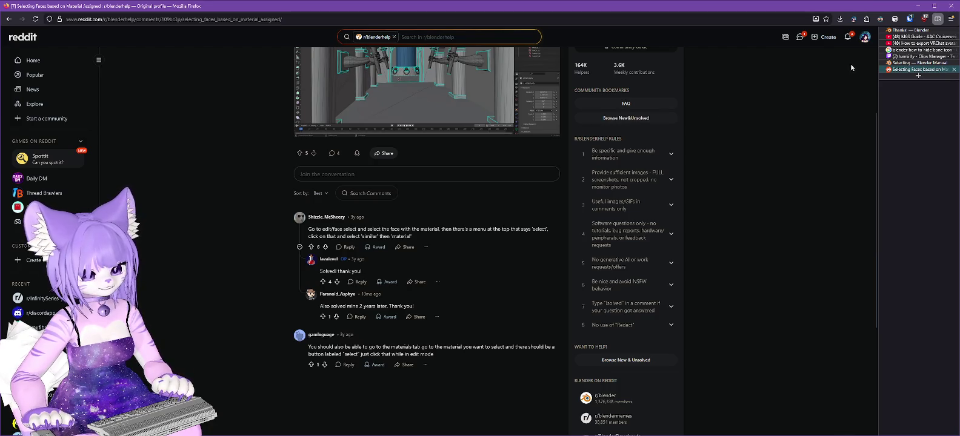
pyautogui.click(921, 6)
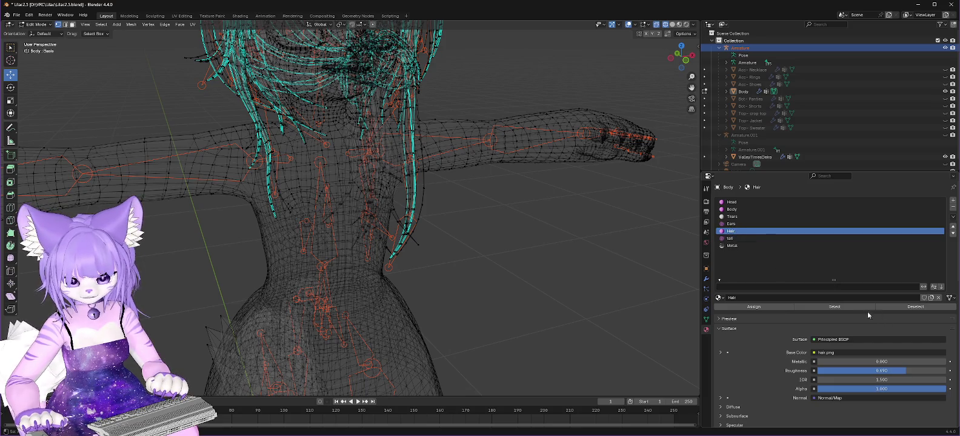
# Select the Hair faces, clear that selection, then select faces assigned the Metal material
pyautogui.click(849, 307)
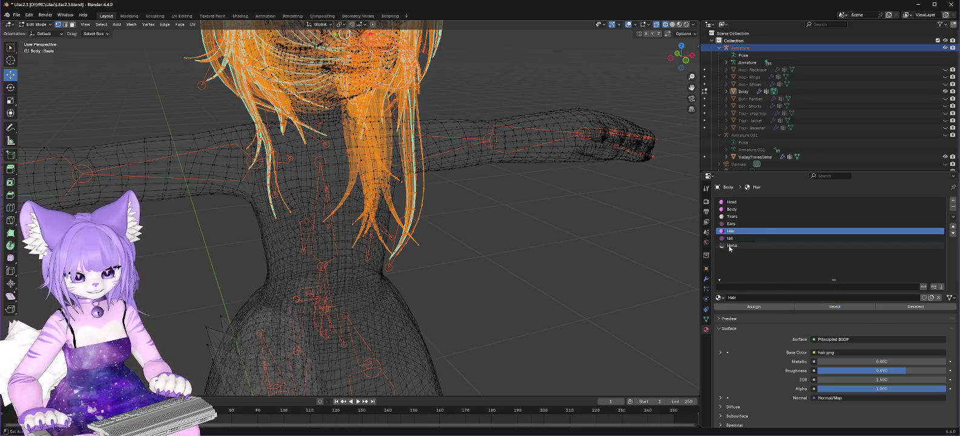
pyautogui.click(788, 246)
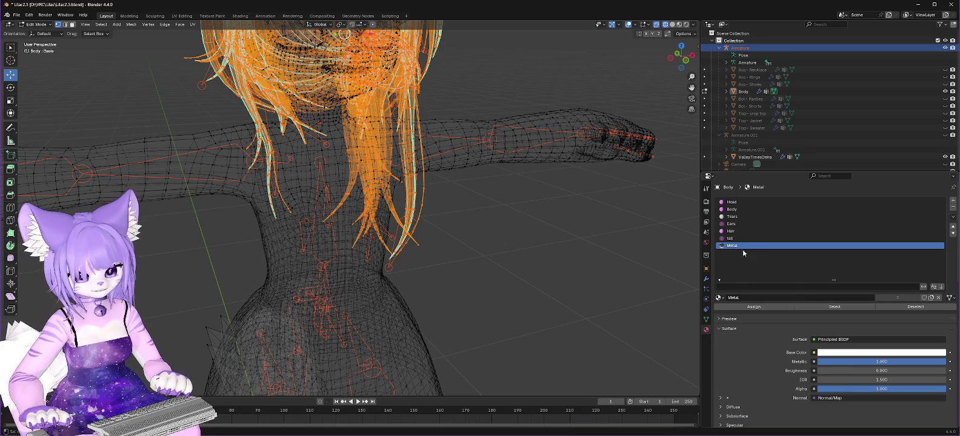
pyautogui.click(99, 58)
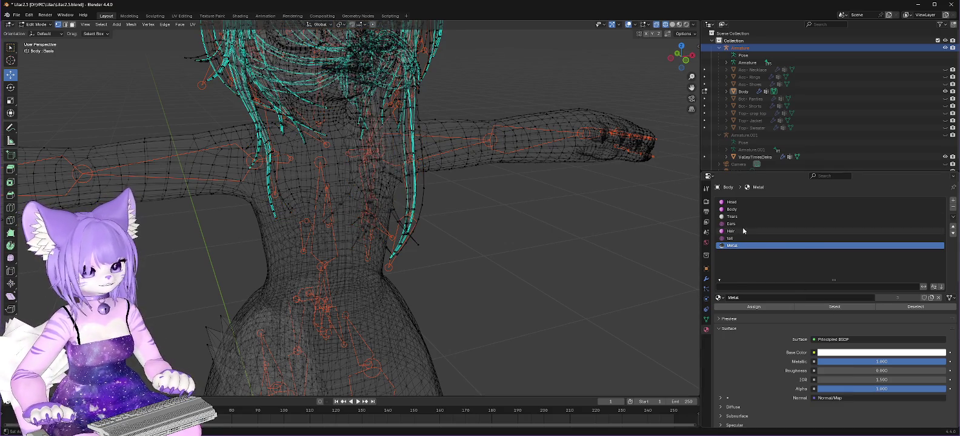
pyautogui.click(849, 308)
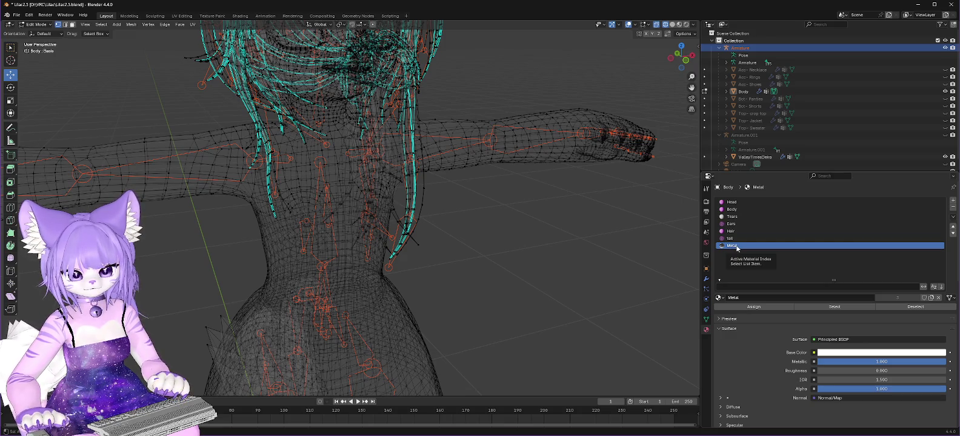
# Check the Metal slot's options and orbit and zoom out to look for Metal faces
pyautogui.rightClick(736, 247)
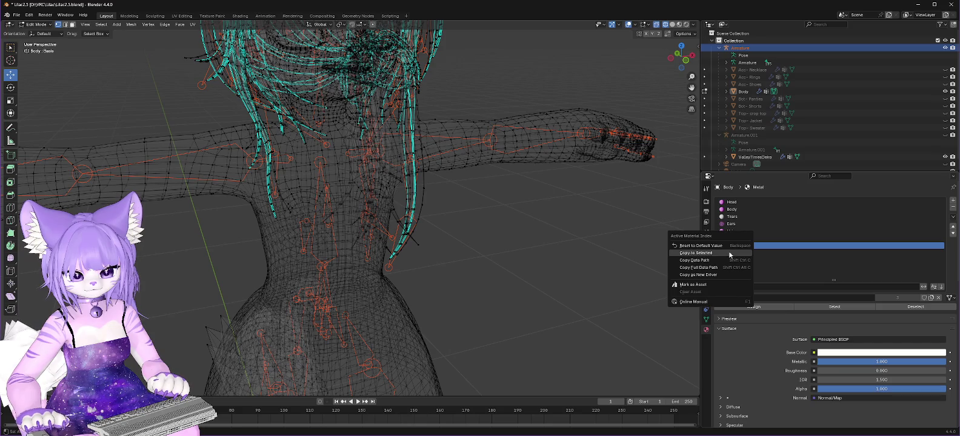
pyautogui.click(729, 253)
pyautogui.rightClick(743, 247)
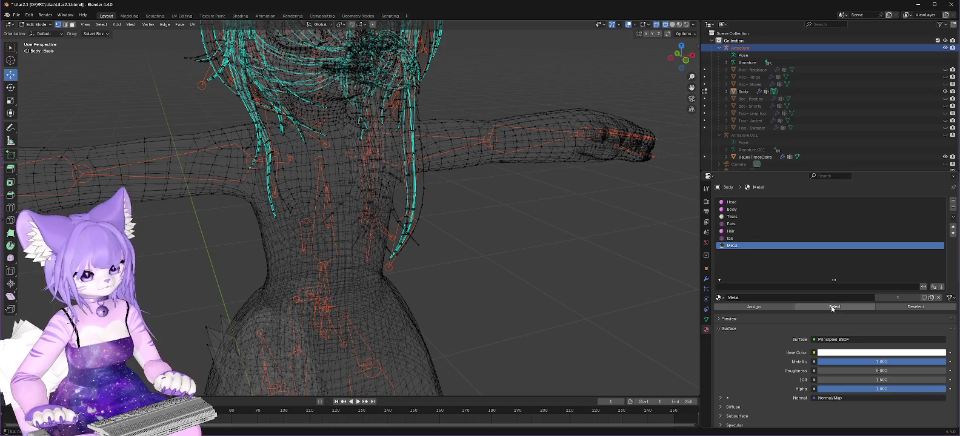
pyautogui.moveTo(522, 168)
pyautogui.mouseDown()
pyautogui.moveTo(500, 200)
pyautogui.moveTo(493, 142)
pyautogui.mouseUp()
pyautogui.scroll(-5, 493, 142)
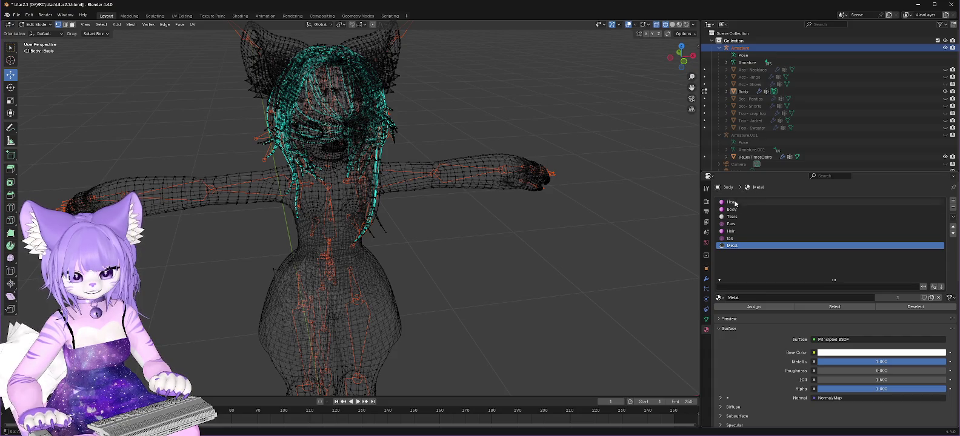
# Search the Properties for 'fluff' to confirm no such material exists, then return to materials
pyautogui.click(836, 176)
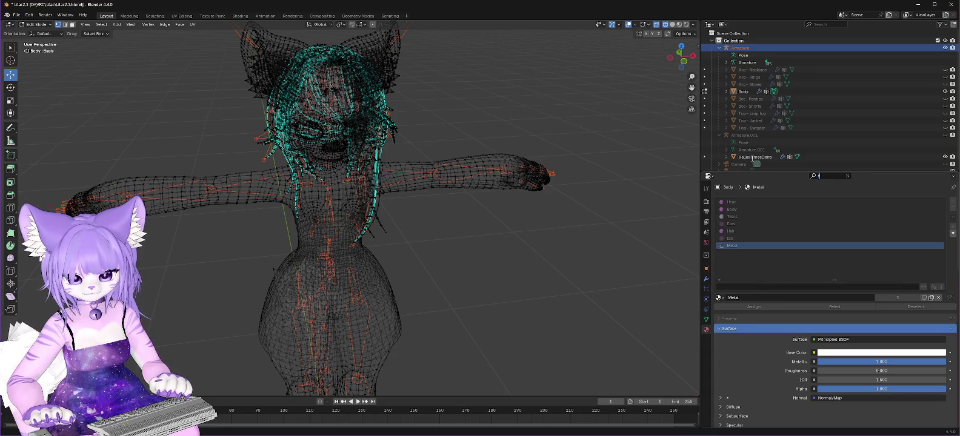
pyautogui.write('fluff')
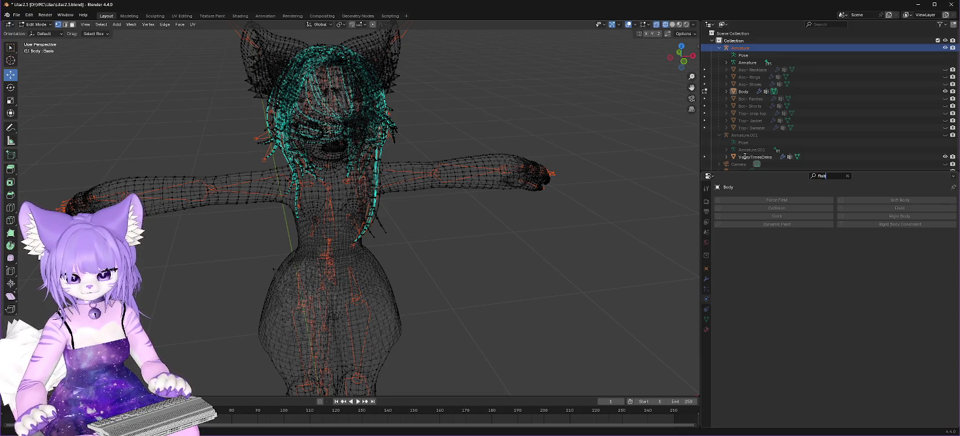
pyautogui.press('BackSpace')
pyautogui.press('BackSpace')
pyautogui.press('BackSpace')
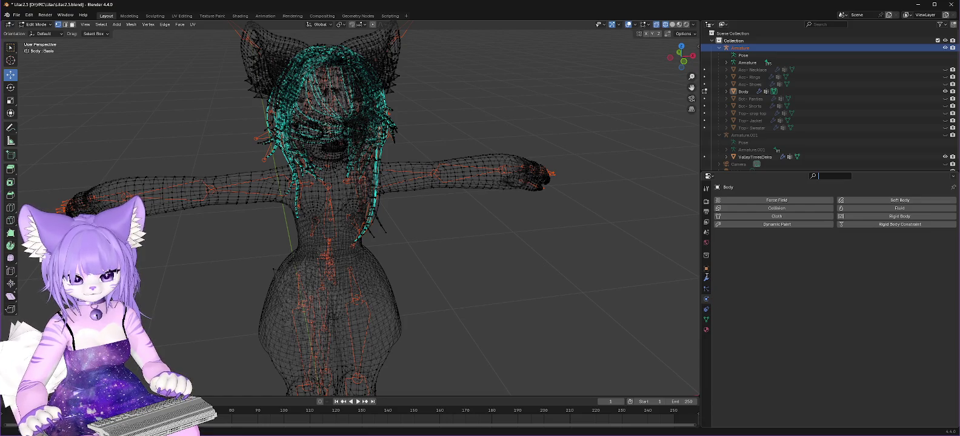
pyautogui.click(706, 330)
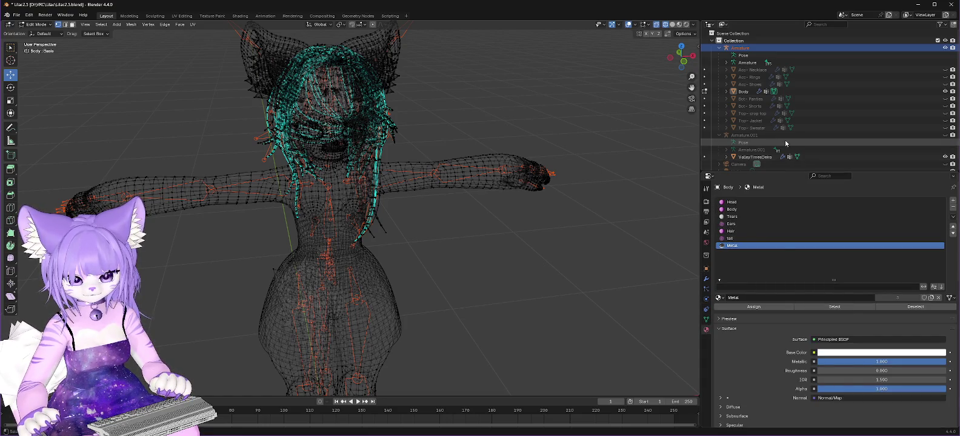
pyautogui.click(731, 42)
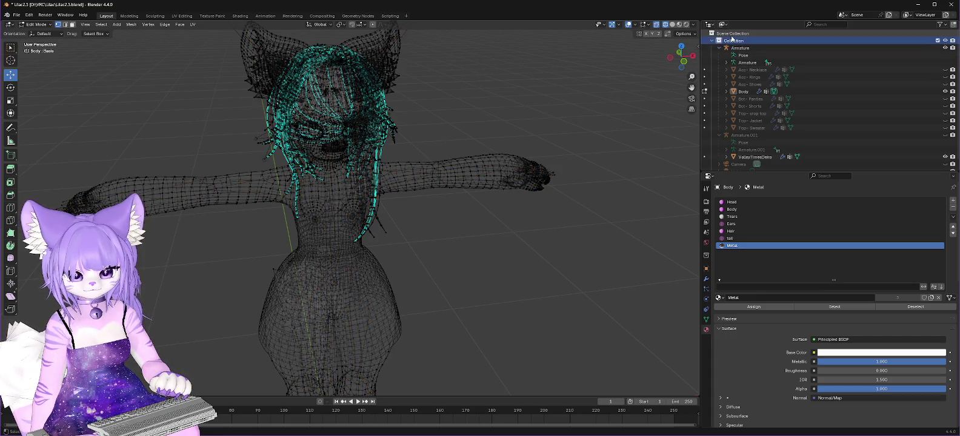
pyautogui.click(732, 34)
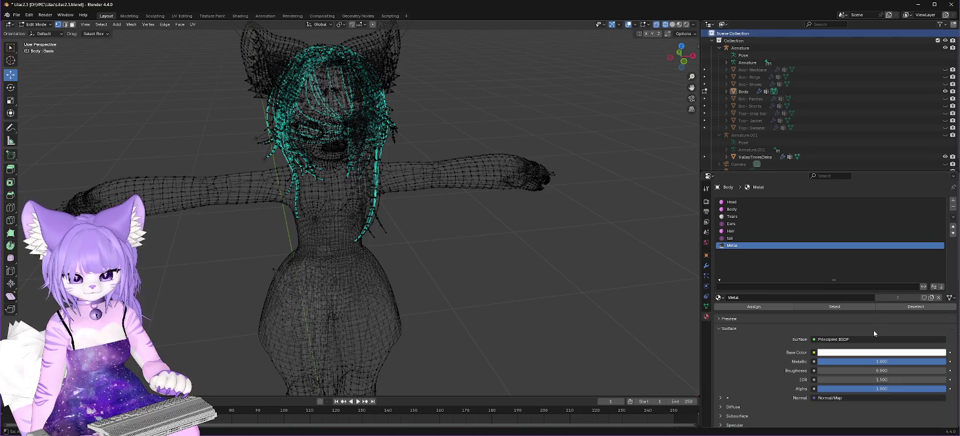
# Rename the Metal material to 'Metal.' and minimize Blender
pyautogui.click(862, 297)
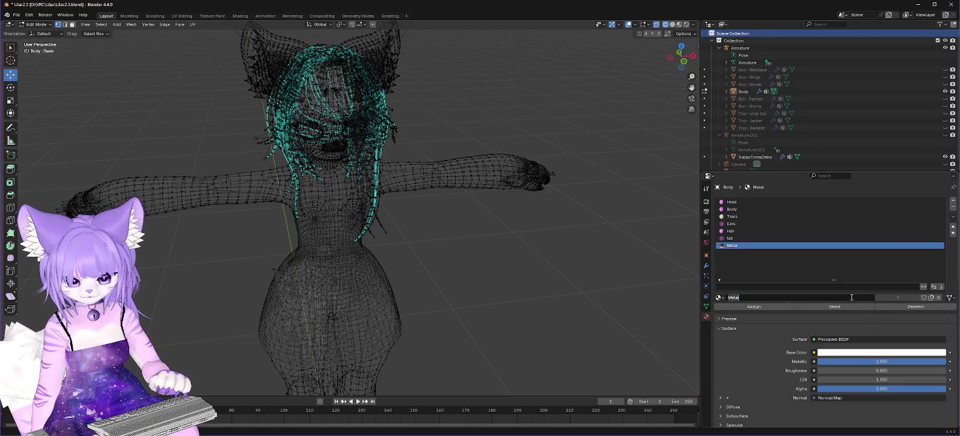
pyautogui.write('.')
pyautogui.press('Return')
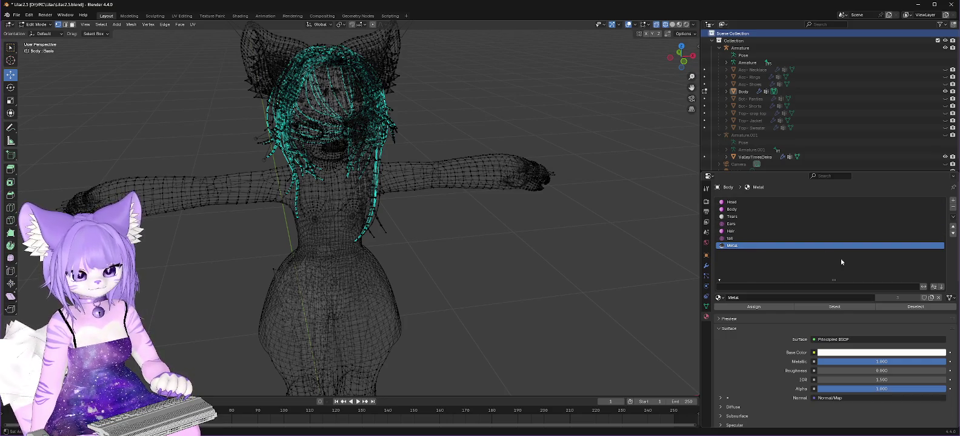
pyautogui.rightClick(730, 247)
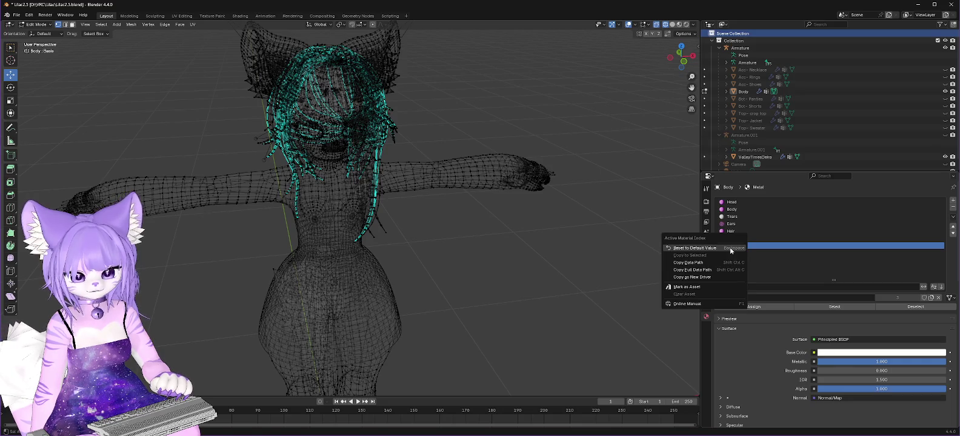
pyautogui.click(767, 248)
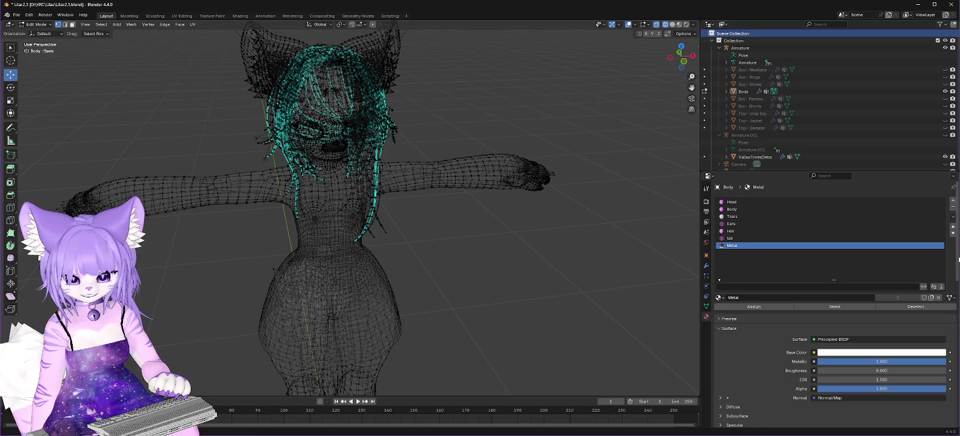
pyautogui.moveTo(957, 259)
pyautogui.mouseDown()
pyautogui.moveTo(941, 420)
pyautogui.moveTo(939, 249)
pyautogui.mouseUp()
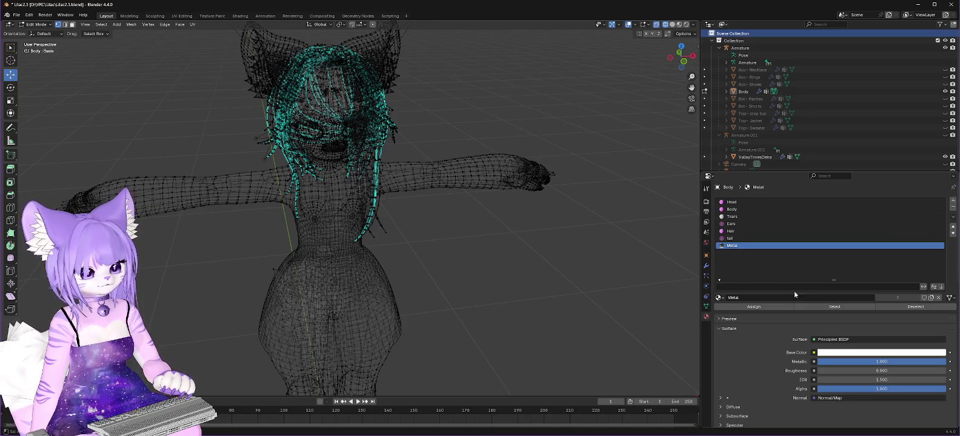
pyautogui.click(924, 5)
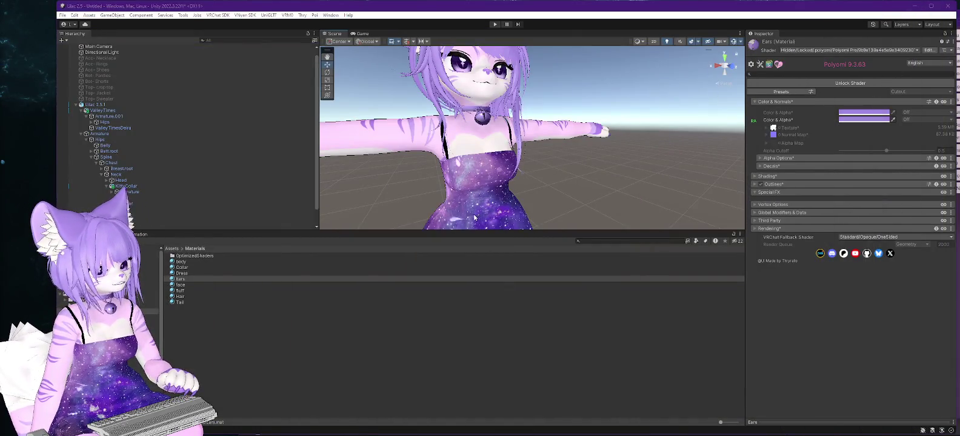
# Check that Body doesn't use fluff, then run Select Dependencies on the fluff material
pyautogui.scroll(-1, 170, 123)
pyautogui.click(182, 226)
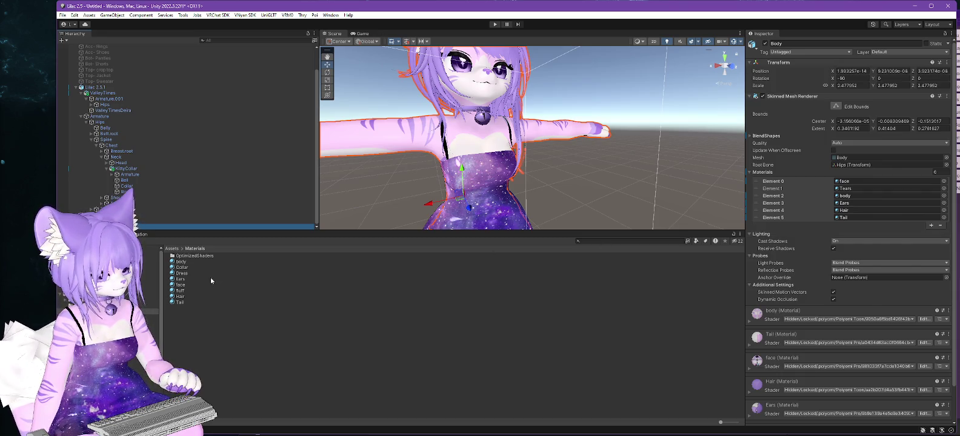
pyautogui.click(181, 291)
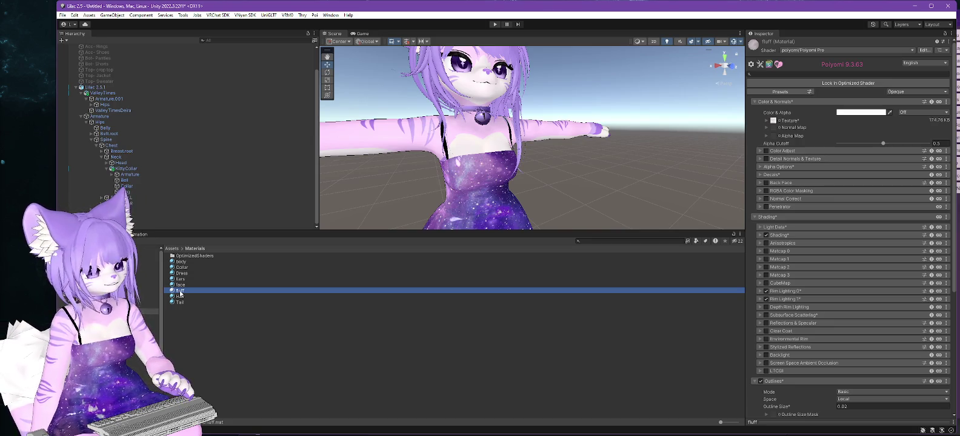
pyautogui.rightClick(180, 294)
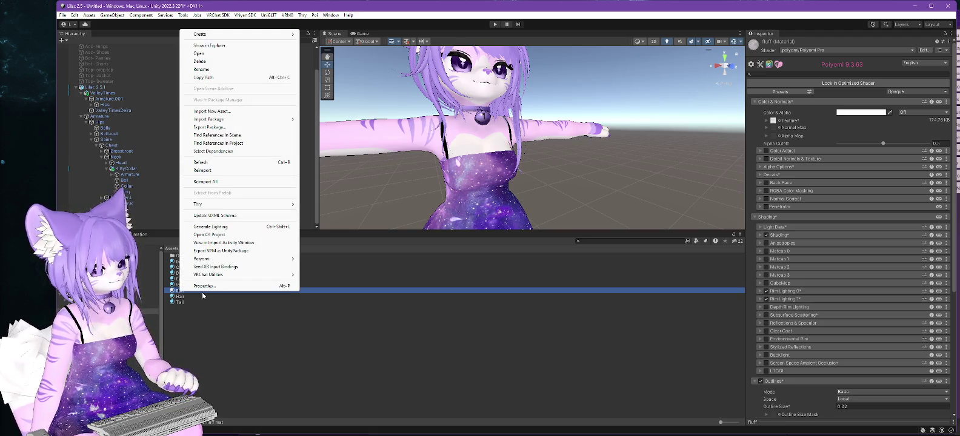
pyautogui.moveTo(237, 262)
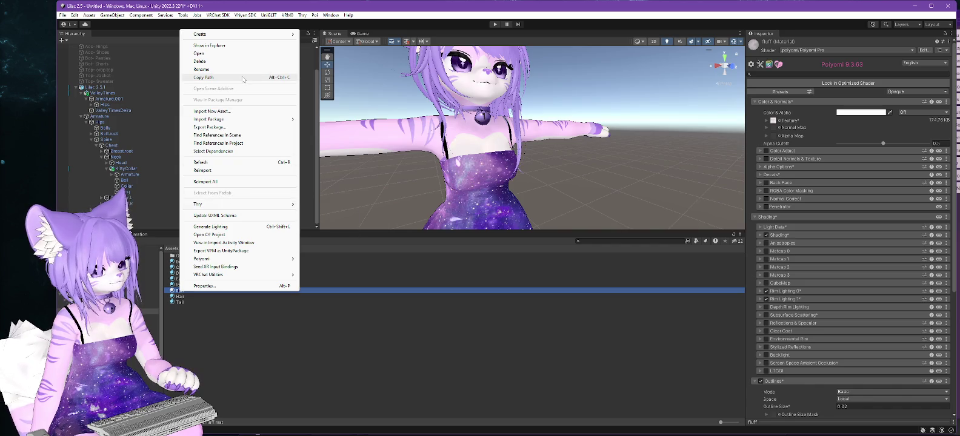
pyautogui.click(224, 151)
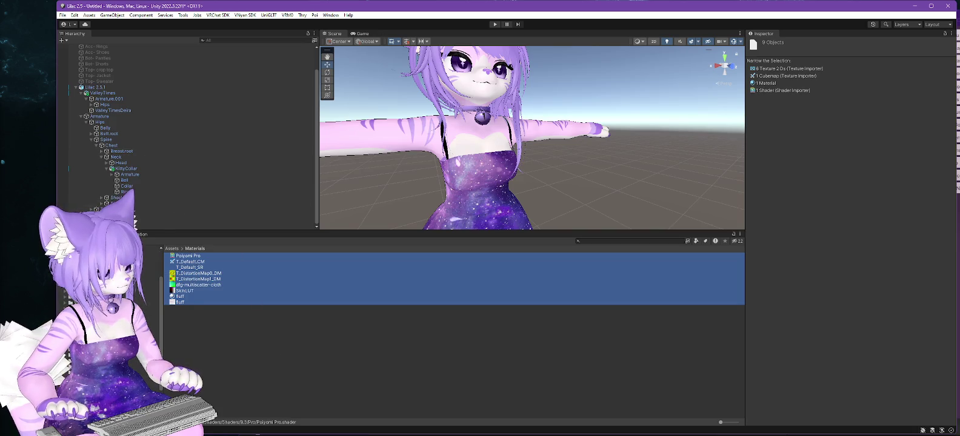
# Revisit the Materials folder and recheck the Body mesh's materials against fluff
pyautogui.click(70, 294)
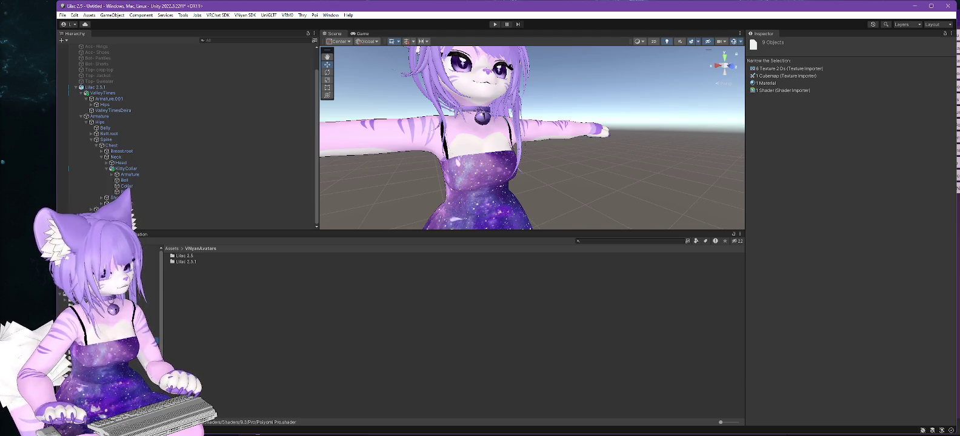
pyautogui.click(121, 310)
pyautogui.click(177, 292)
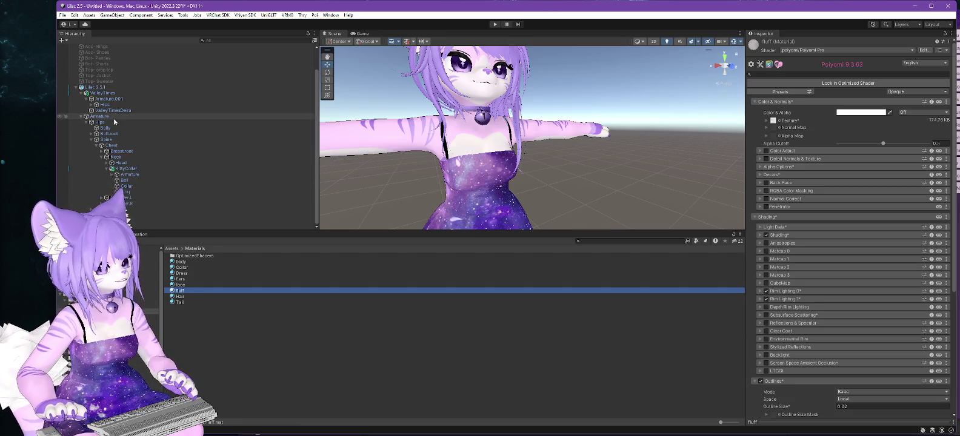
pyautogui.click(182, 227)
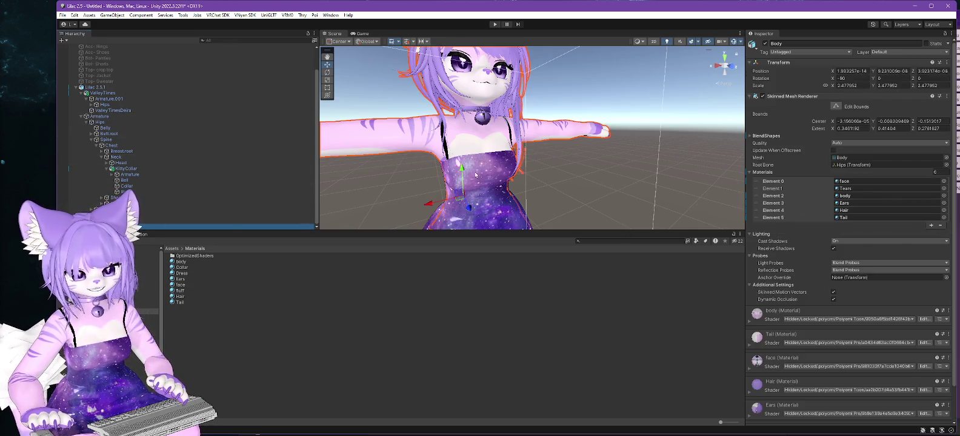
pyautogui.scroll(3, 197, 145)
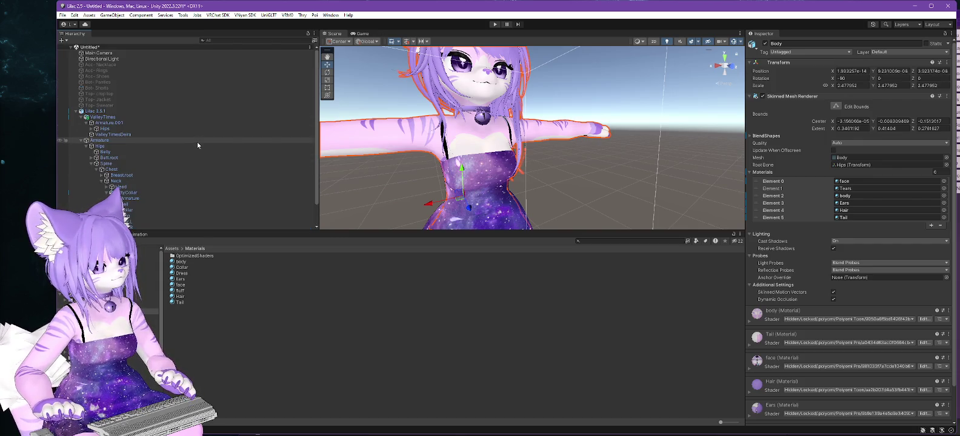
pyautogui.scroll(-2, 197, 142)
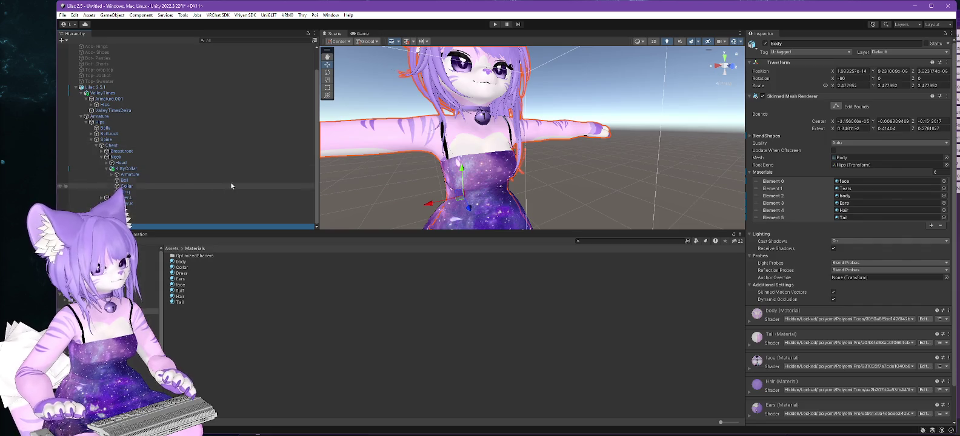
# Delete the unused fluff material from Assets/Materials
pyautogui.click(182, 291)
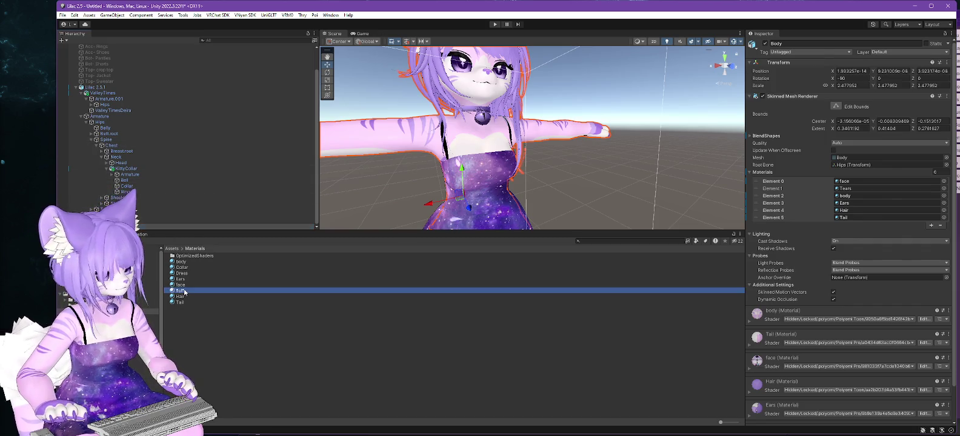
pyautogui.press('Delete')
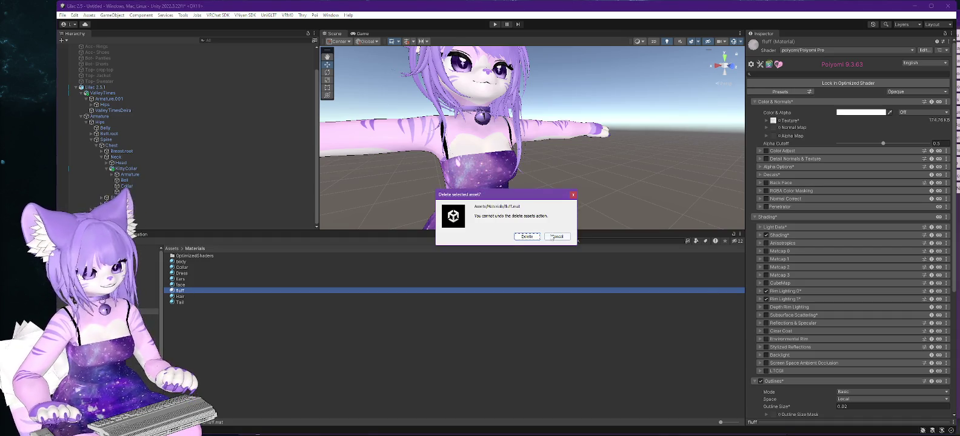
pyautogui.click(523, 237)
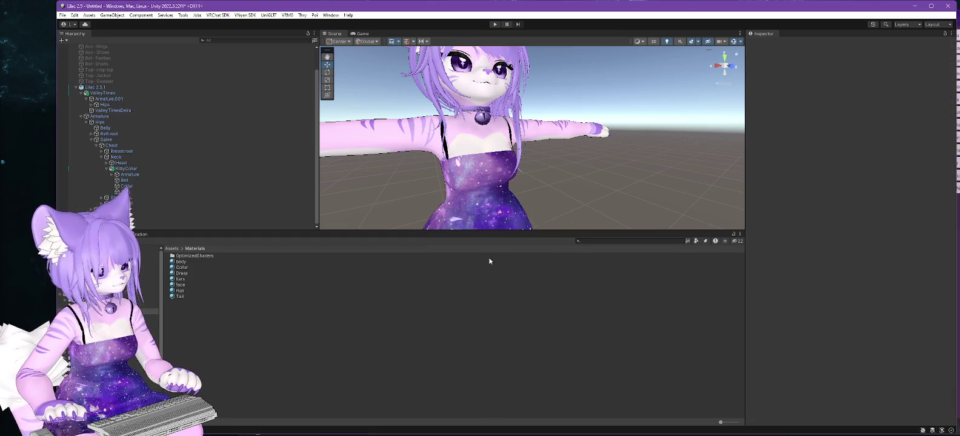
# Orbit to show the face below the ears and open the Ears material's Poiyomi settings
pyautogui.scroll(10, 479, 177)
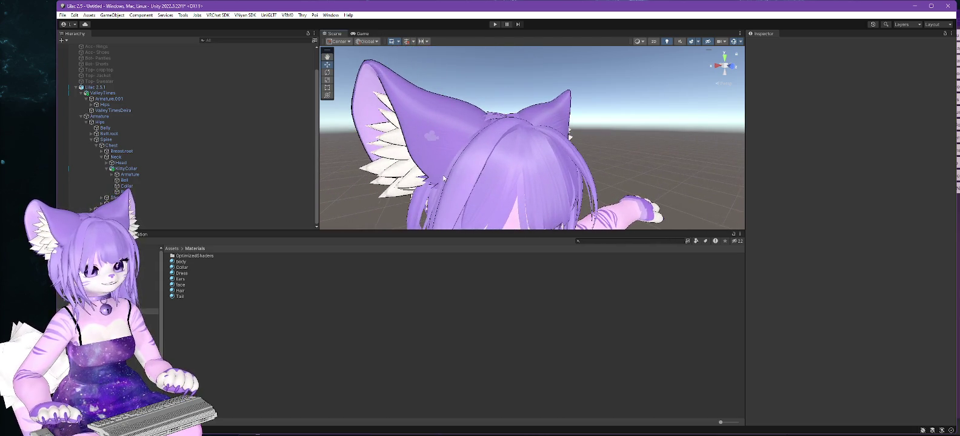
pyautogui.moveTo(480, 178); pyautogui.dragTo(469, 159)
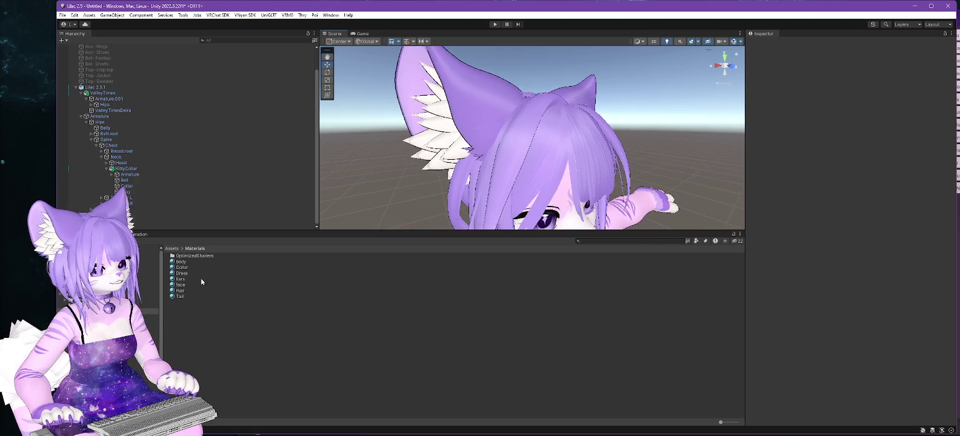
pyautogui.click(180, 279)
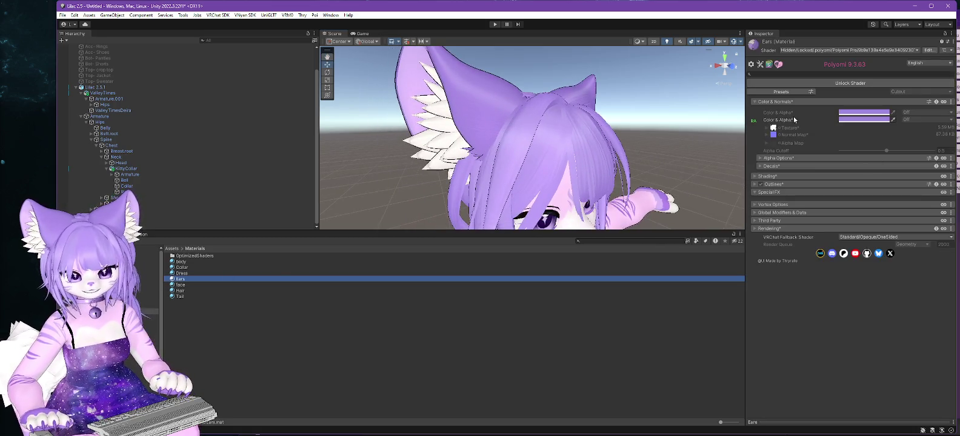
# Locate the Ears material's texture, view ears-inner import settings, then bring the Lilac2.0 VNyan window forward
pyautogui.click(774, 128)
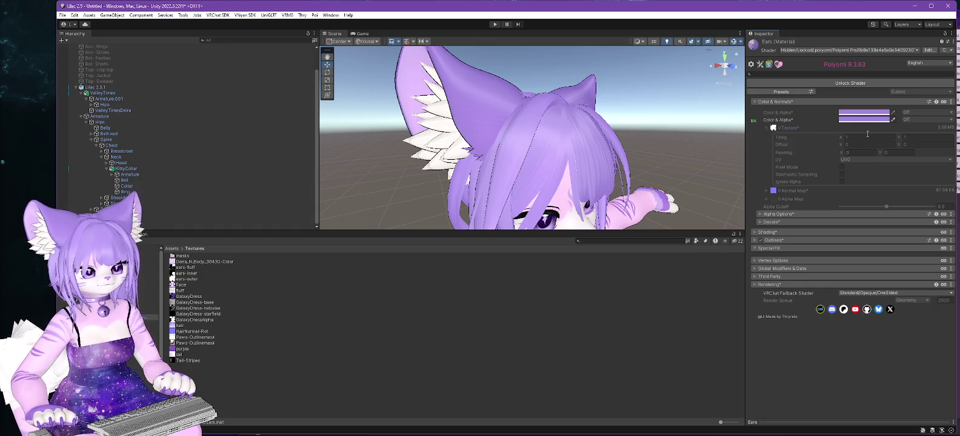
pyautogui.click(182, 273)
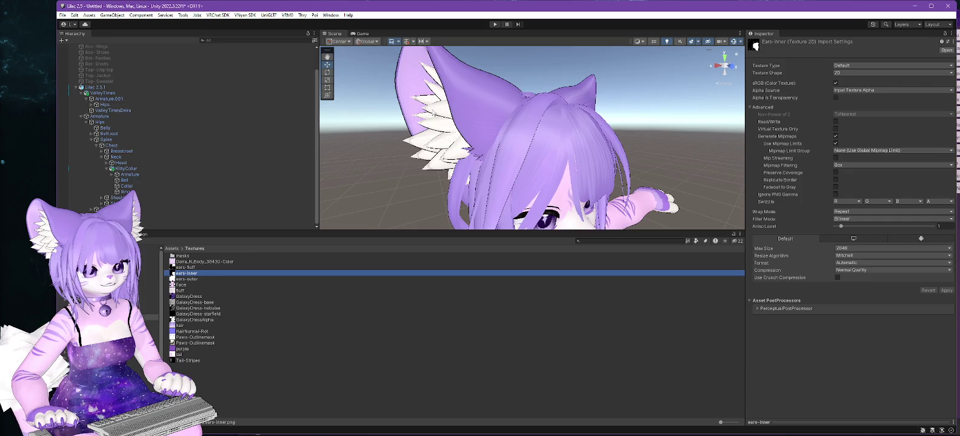
pyautogui.scroll(5, 466, 105)
pyautogui.moveTo(443, 117); pyautogui.dragTo(23, 250)
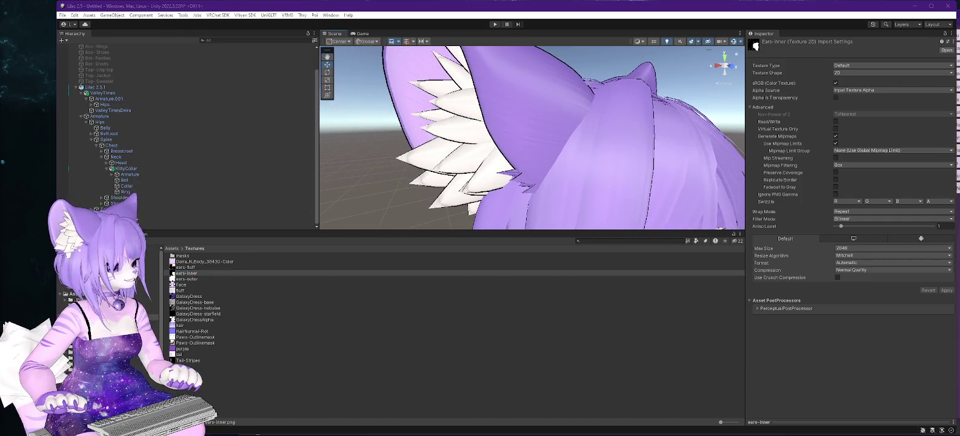
pyautogui.hotkey('alt', 'Tab')
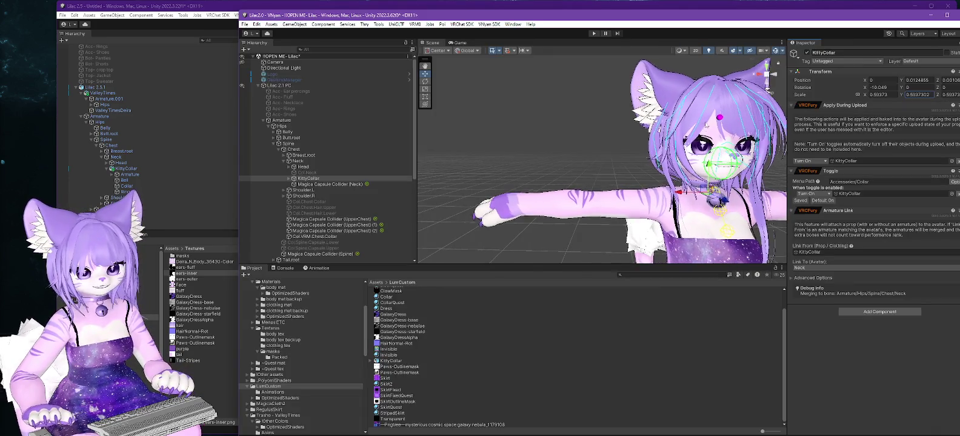
# Inspect the white ear spike up close in the Lilac2.0 VNyan project, then return to Lilac 2.5
pyautogui.moveTo(695, 111)
pyautogui.mouseDown()
pyautogui.moveTo(537, 190)
pyautogui.moveTo(562, 192)
pyautogui.moveTo(553, 207)
pyautogui.moveTo(551, 179)
pyautogui.mouseUp()
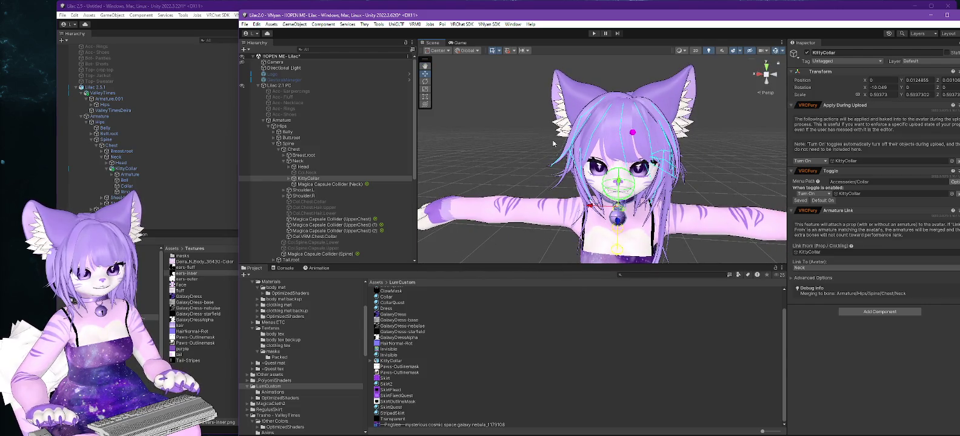
pyautogui.click(696, 177)
pyautogui.moveTo(550, 182)
pyautogui.mouseDown()
pyautogui.moveTo(571, 183)
pyautogui.moveTo(553, 162)
pyautogui.moveTo(593, 108)
pyautogui.moveTo(655, 94)
pyautogui.mouseUp()
pyautogui.moveTo(495, 171); pyautogui.dragTo(606, 172)
pyautogui.scroll(5, 606, 171)
pyautogui.moveTo(758, 121)
pyautogui.mouseDown()
pyautogui.moveTo(798, 147)
pyautogui.moveTo(792, 193)
pyautogui.mouseUp()
pyautogui.moveTo(670, 213); pyautogui.dragTo(610, 192)
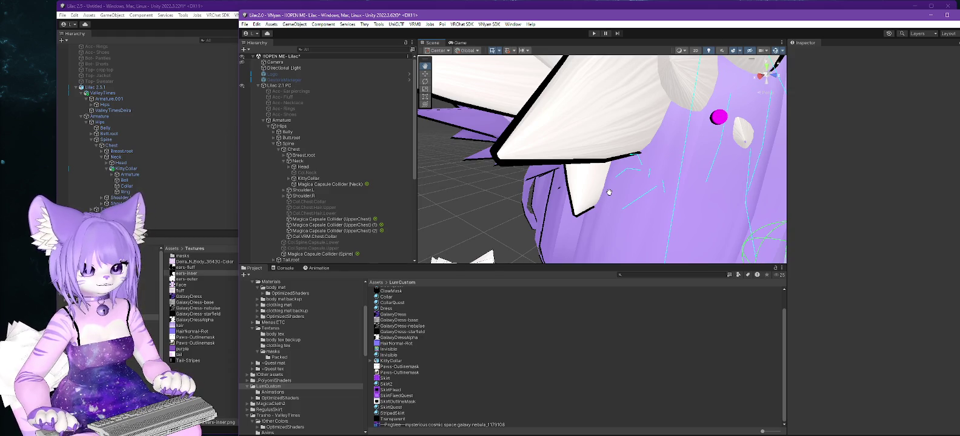
pyautogui.moveTo(609, 193); pyautogui.dragTo(555, 193)
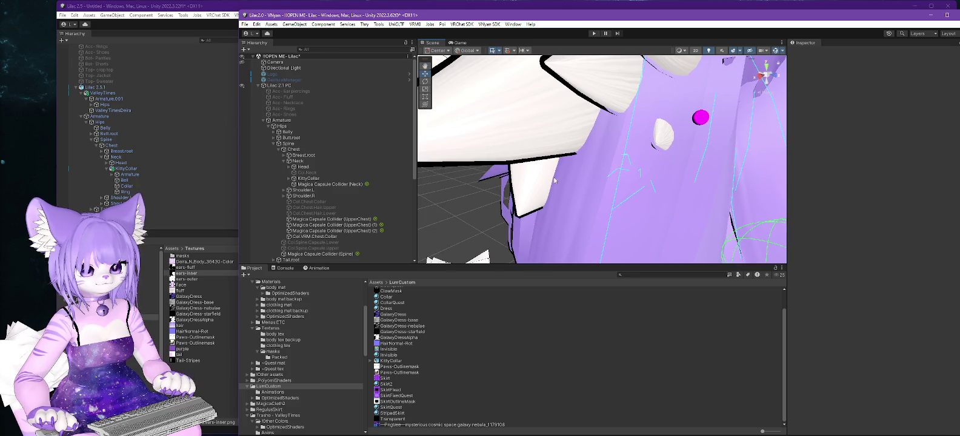
pyautogui.moveTo(547, 158); pyautogui.dragTo(599, 153)
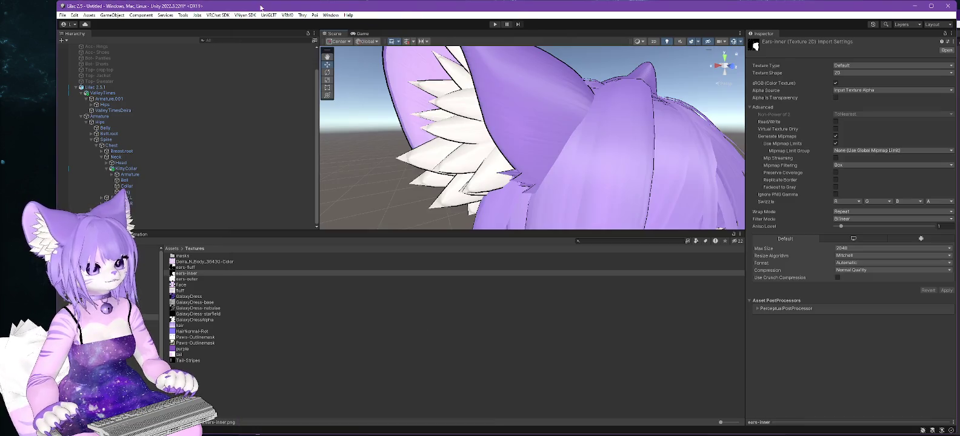
pyautogui.click(92, 4)
pyautogui.moveTo(479, 158)
pyautogui.mouseDown()
pyautogui.moveTo(360, 94)
pyautogui.moveTo(547, 136)
pyautogui.moveTo(540, 154)
pyautogui.moveTo(513, 146)
pyautogui.mouseUp()
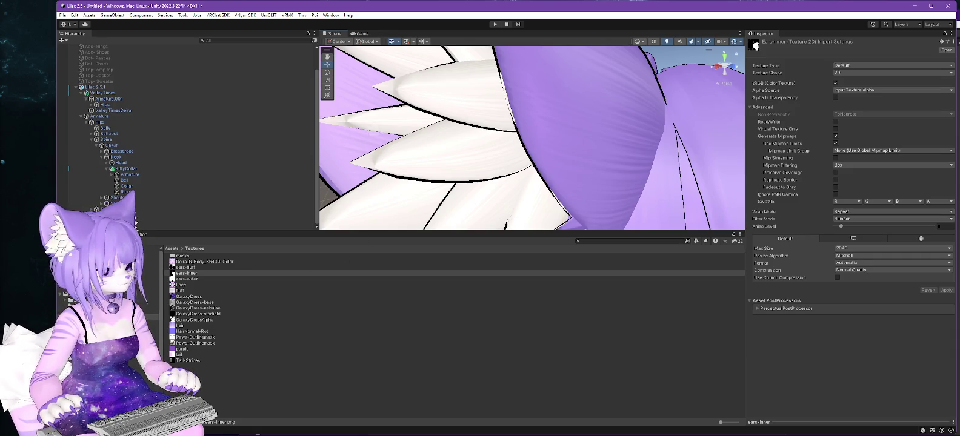
# Select the Ears material in Materials and unlock its Poiyomi shader
pyautogui.click(91, 311)
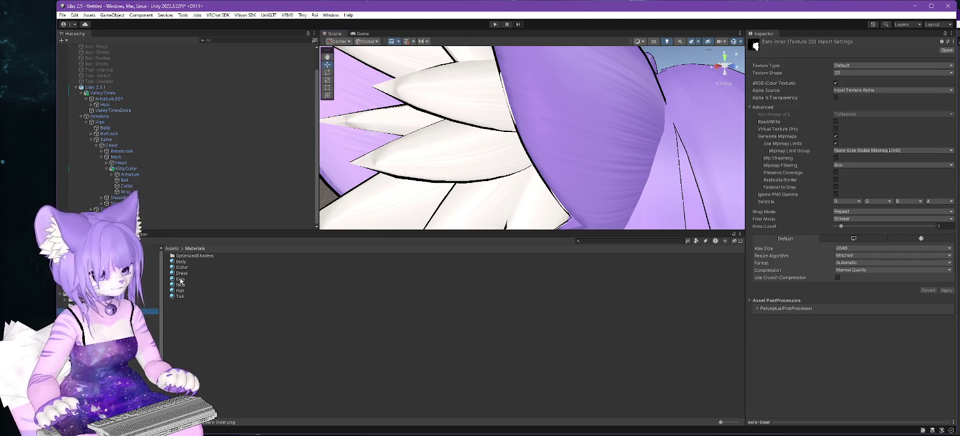
pyautogui.click(181, 279)
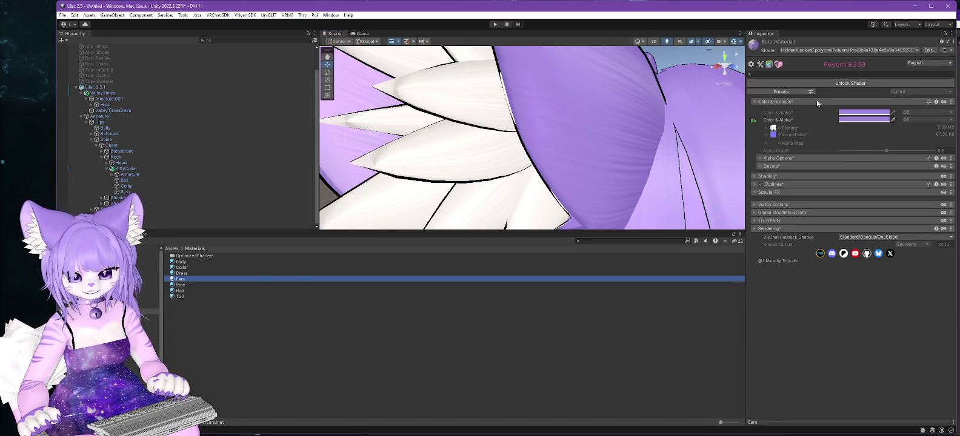
pyautogui.click(841, 85)
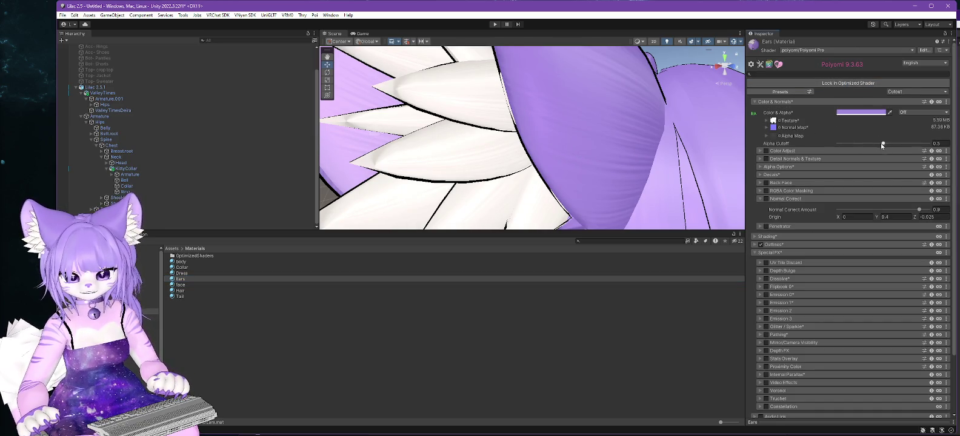
# Try normal map intensity 0 on Ears, then undo it back to 0.25
pyautogui.click(777, 128)
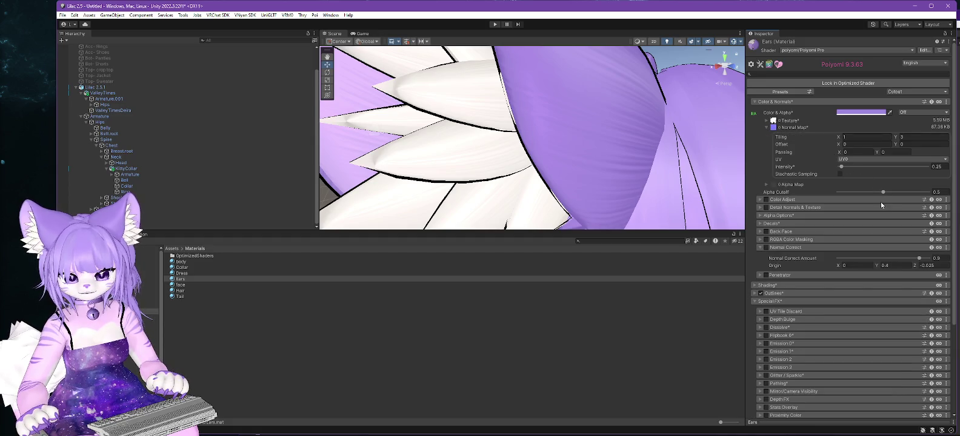
pyautogui.moveTo(843, 170); pyautogui.dragTo(840, 169)
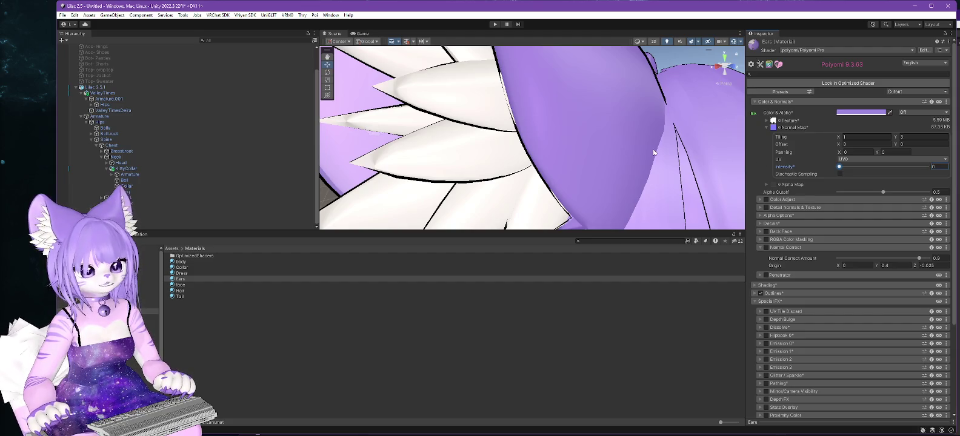
pyautogui.hotkey('ctrl', 'z')
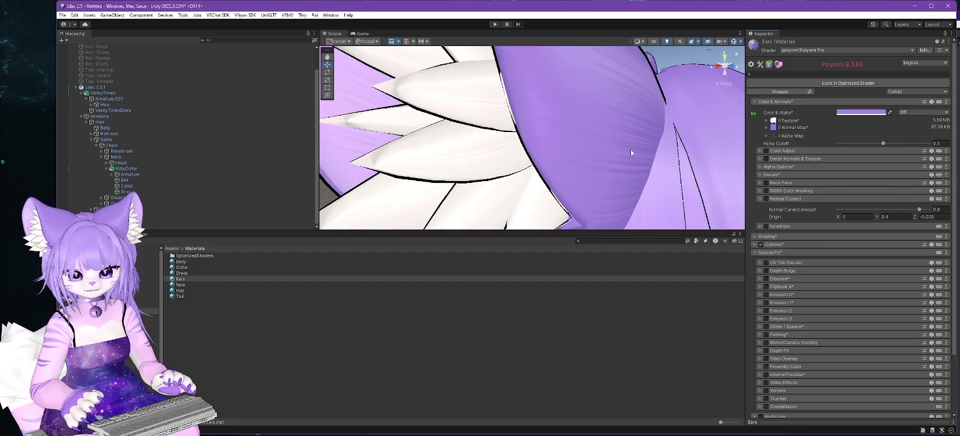
pyautogui.click(767, 128)
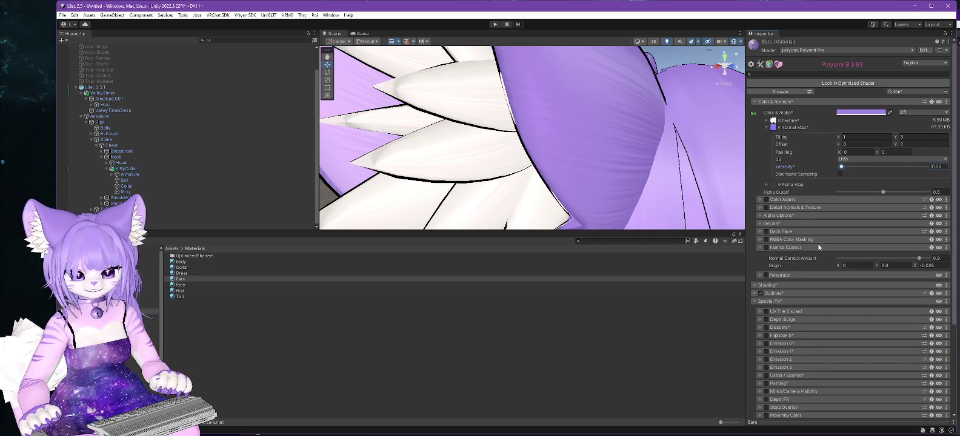
pyautogui.scroll(-5, 810, 237)
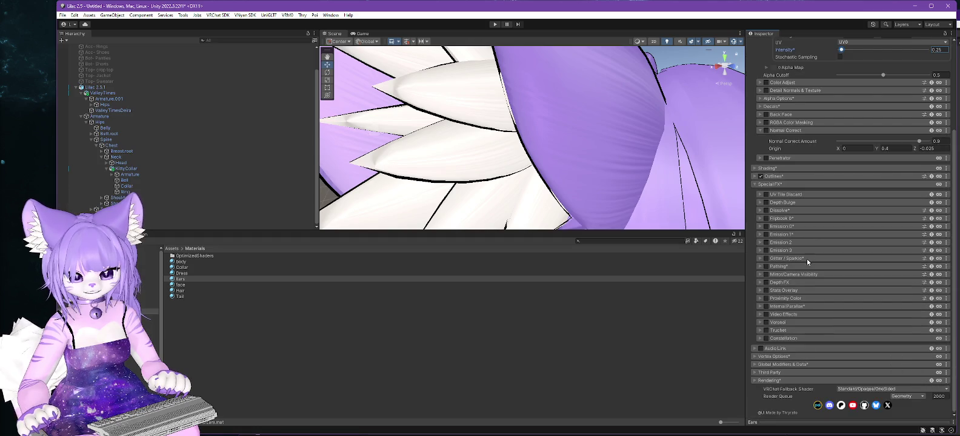
pyautogui.scroll(3, 808, 259)
# On the Ears material, toggle Anisotropics off and on, enable Shading, and toggle Rim Lighting 0
pyautogui.click(755, 227)
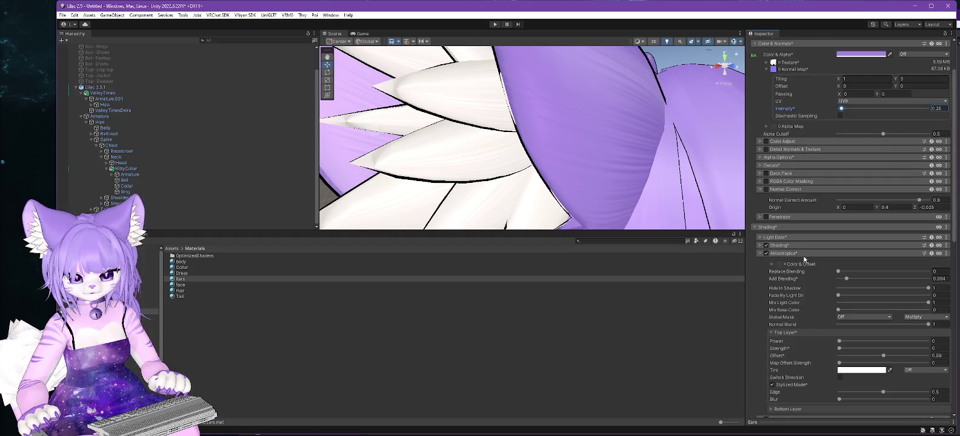
pyautogui.click(767, 254)
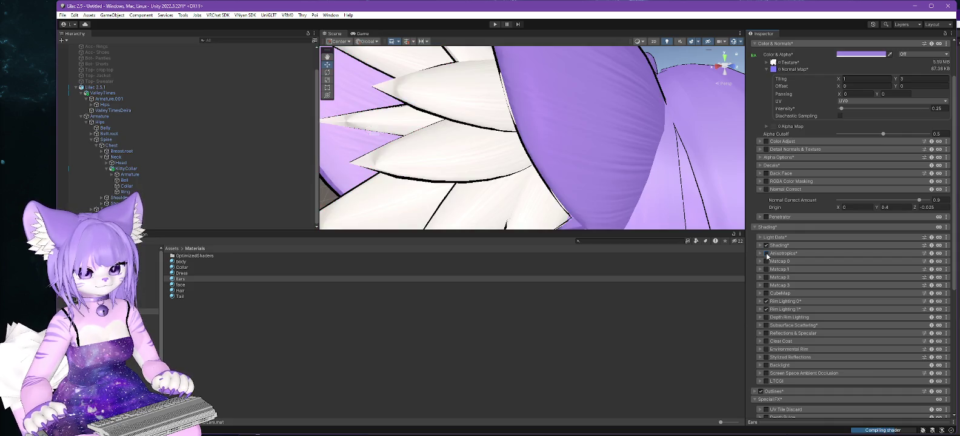
pyautogui.click(766, 253)
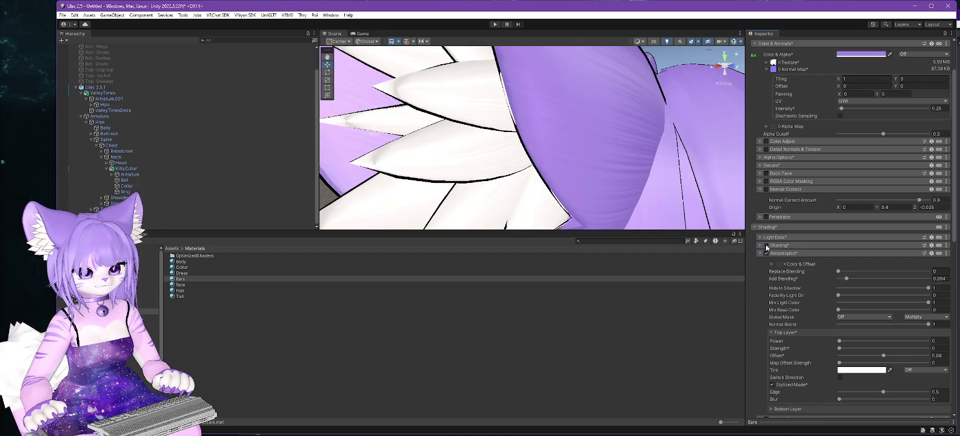
pyautogui.click(766, 246)
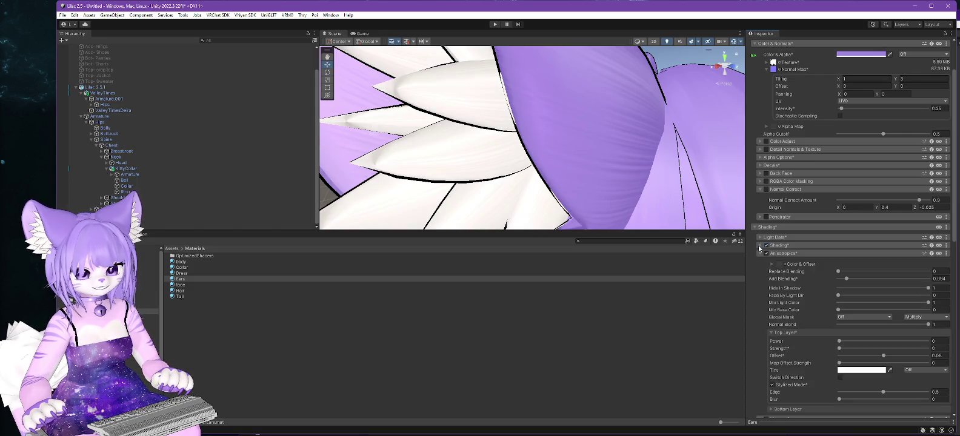
pyautogui.click(759, 254)
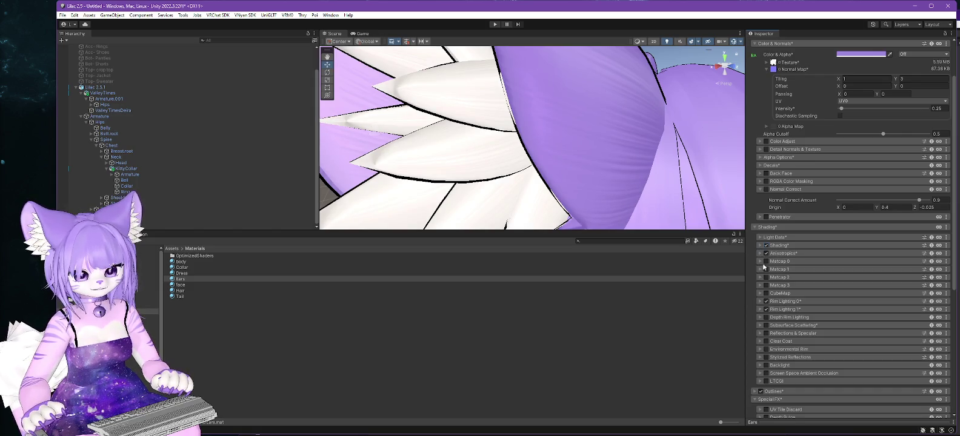
pyautogui.click(767, 301)
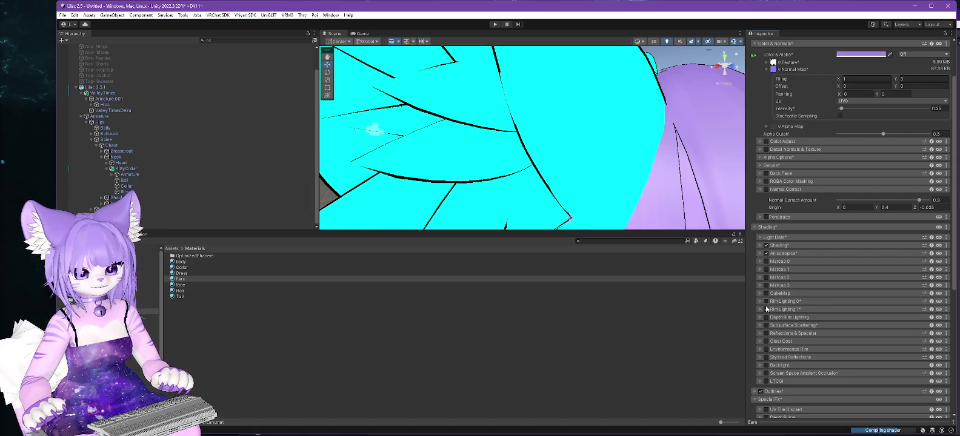
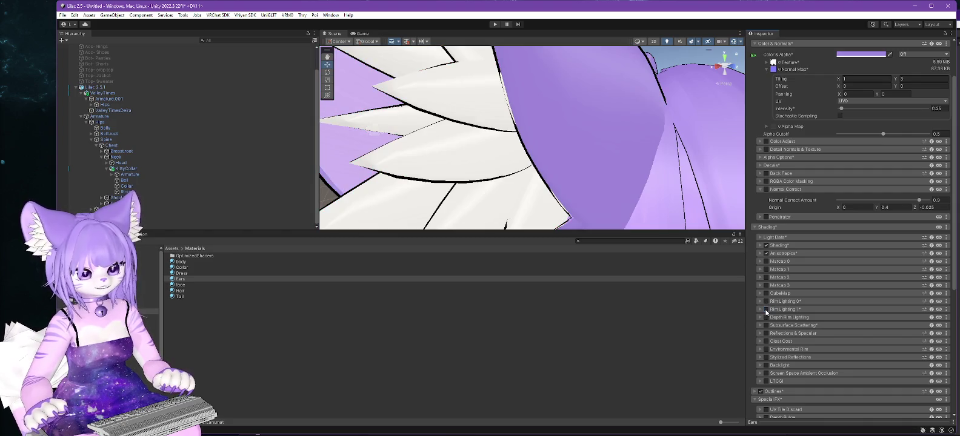
# Preview Rim Lighting 0 on the Ears material, toggling it on and off from several angles
pyautogui.scroll(-5, 659, 194)
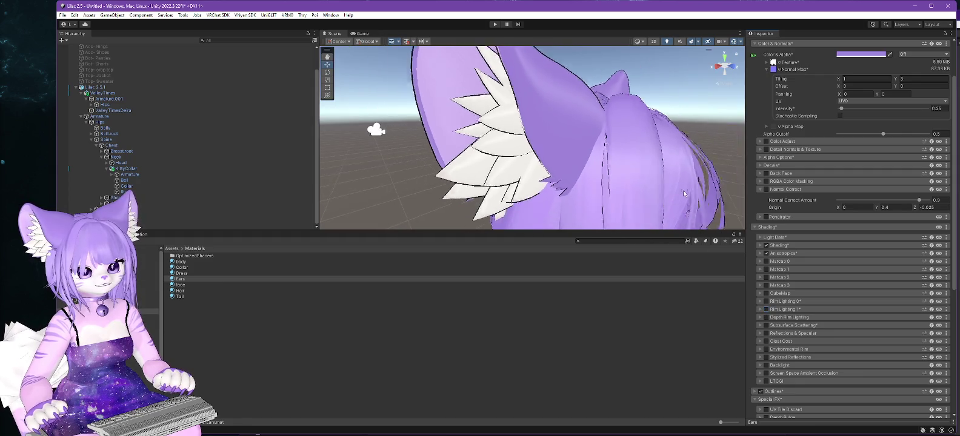
pyautogui.moveTo(582, 203)
pyautogui.mouseDown()
pyautogui.moveTo(662, 197)
pyautogui.moveTo(578, 200)
pyautogui.moveTo(539, 163)
pyautogui.moveTo(597, 173)
pyautogui.mouseUp()
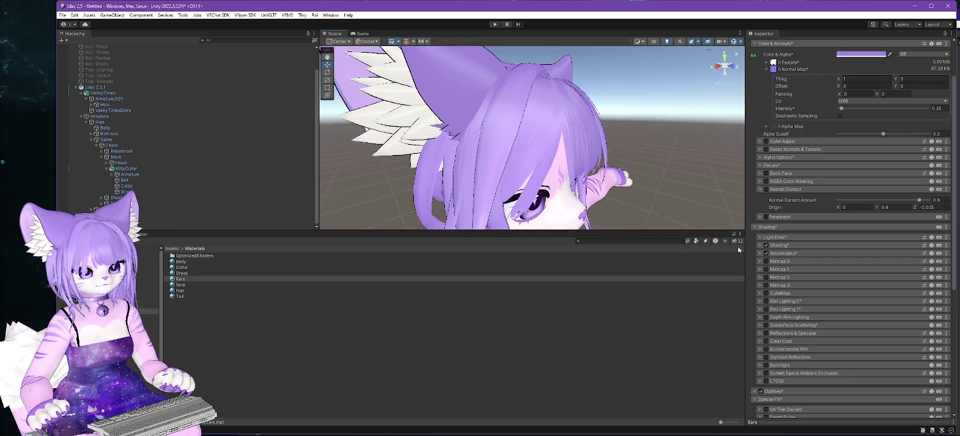
pyautogui.click(766, 310)
pyautogui.click(767, 310)
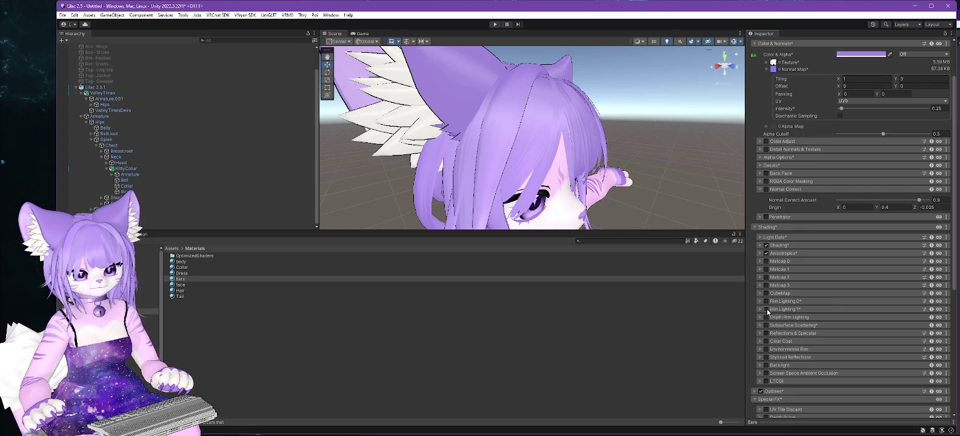
pyautogui.click(766, 301)
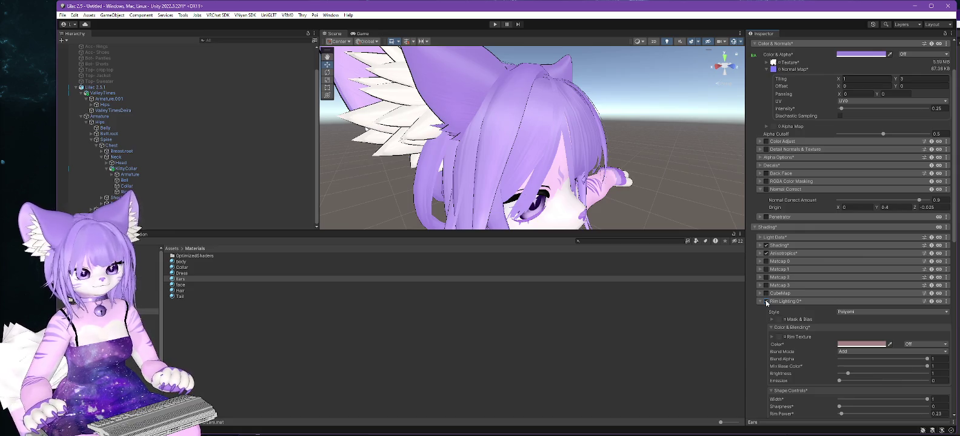
pyautogui.click(766, 300)
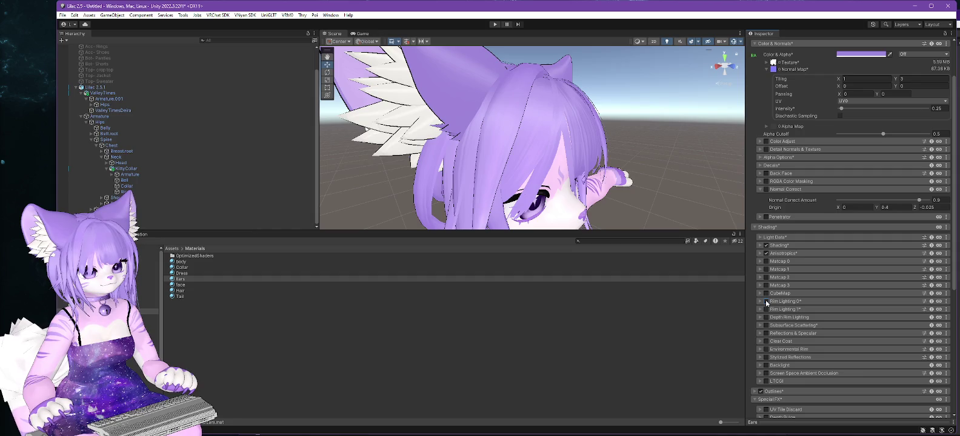
pyautogui.moveTo(587, 212); pyautogui.dragTo(503, 203)
pyautogui.moveTo(612, 198); pyautogui.dragTo(467, 185)
pyautogui.moveTo(711, 151); pyautogui.dragTo(372, 129)
pyautogui.moveTo(592, 177); pyautogui.dragTo(598, 175)
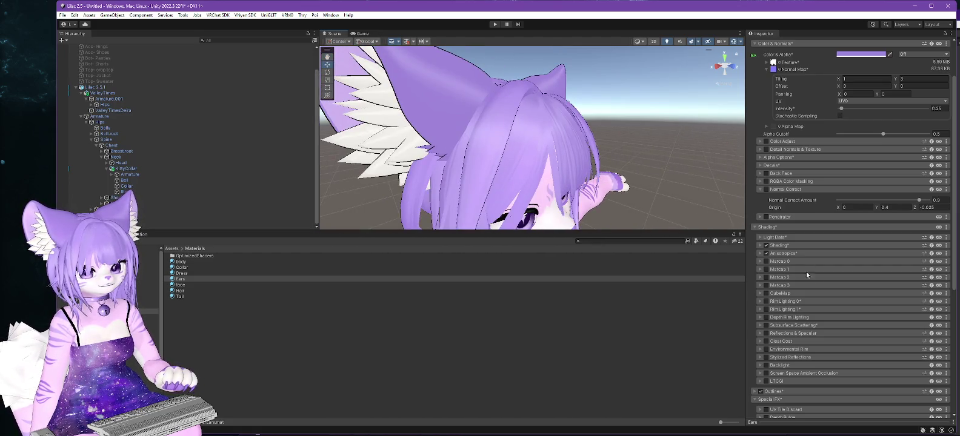
pyautogui.click(766, 302)
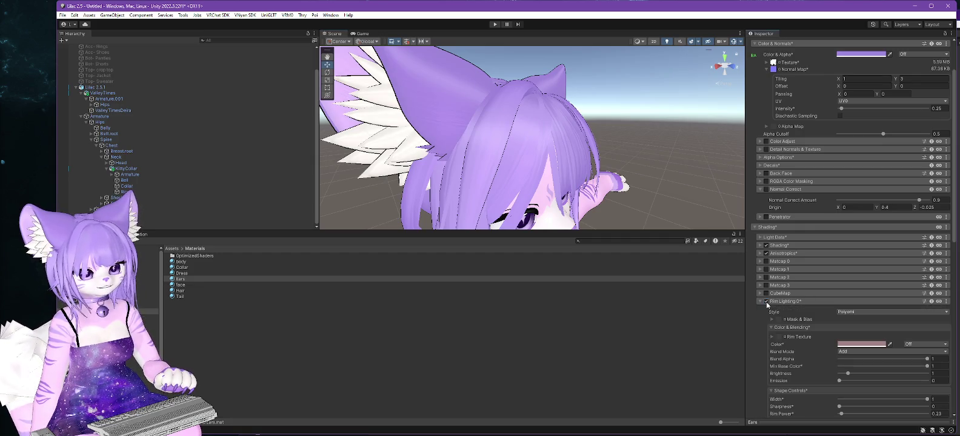
pyautogui.click(766, 301)
pyautogui.click(766, 302)
pyautogui.click(766, 302)
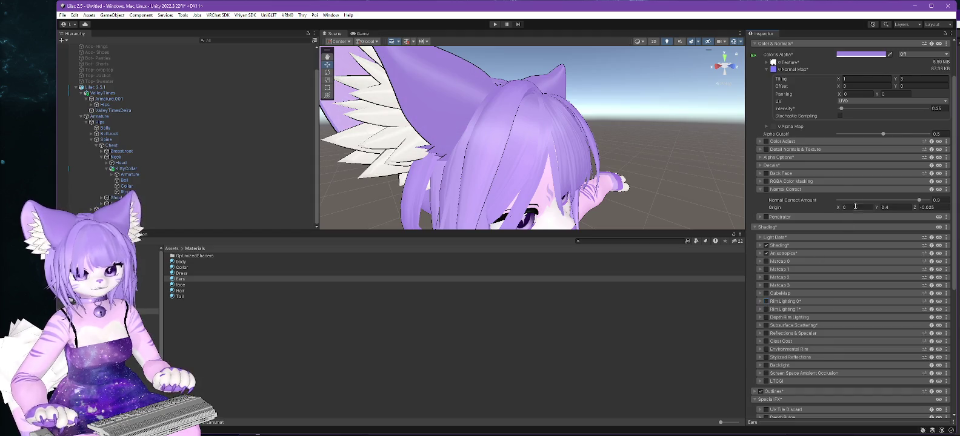
# Leave both Rim Lighting 0 and Rim Lighting 1 switched on for the Ears material
pyautogui.scroll(3, 816, 161)
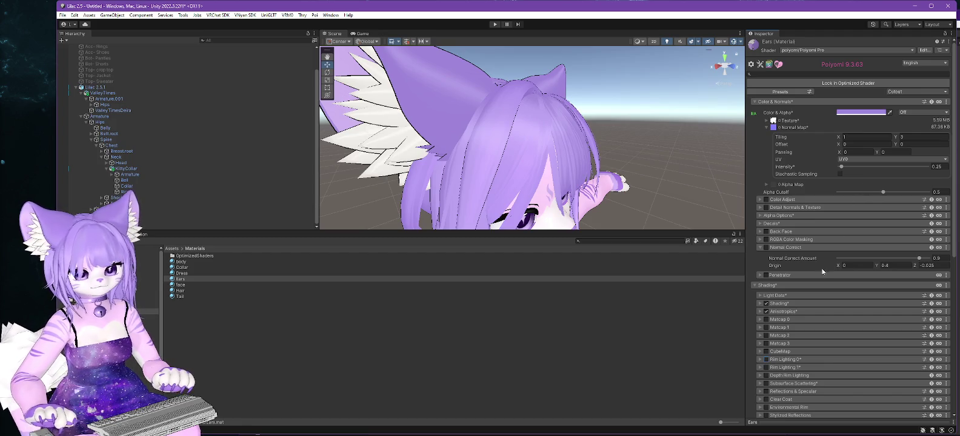
pyautogui.scroll(-1, 816, 283)
pyautogui.click(767, 348)
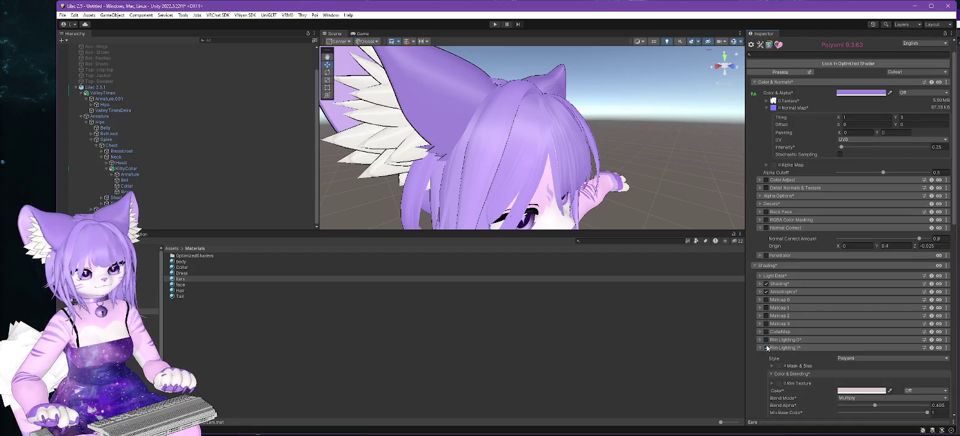
pyautogui.click(768, 348)
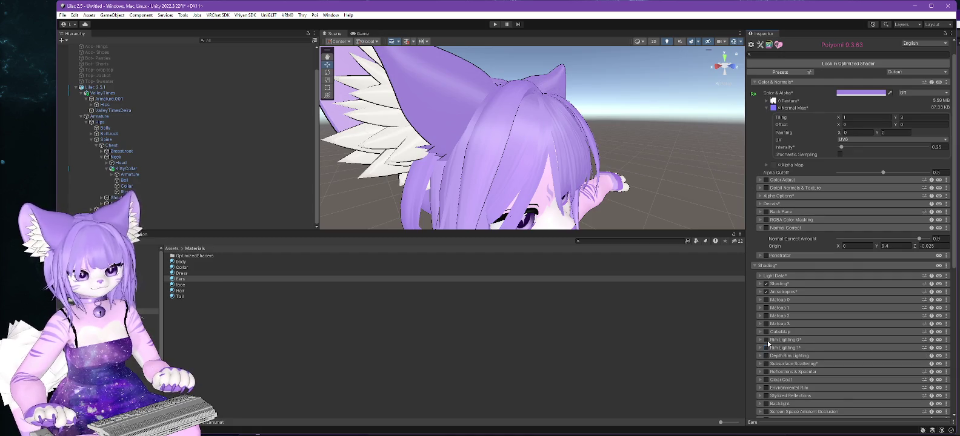
pyautogui.click(767, 340)
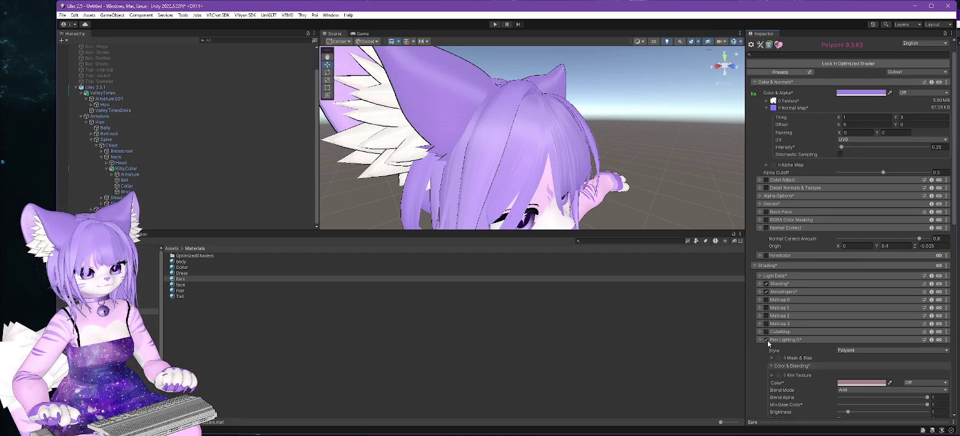
pyautogui.click(763, 341)
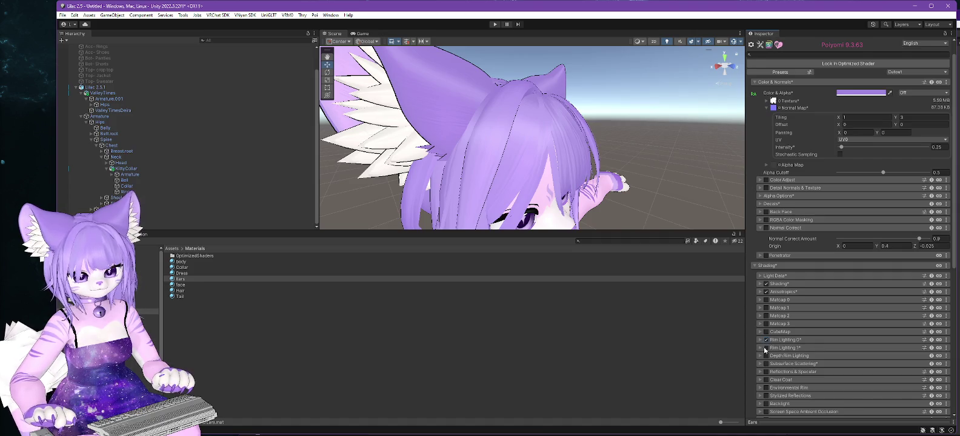
pyautogui.click(764, 347)
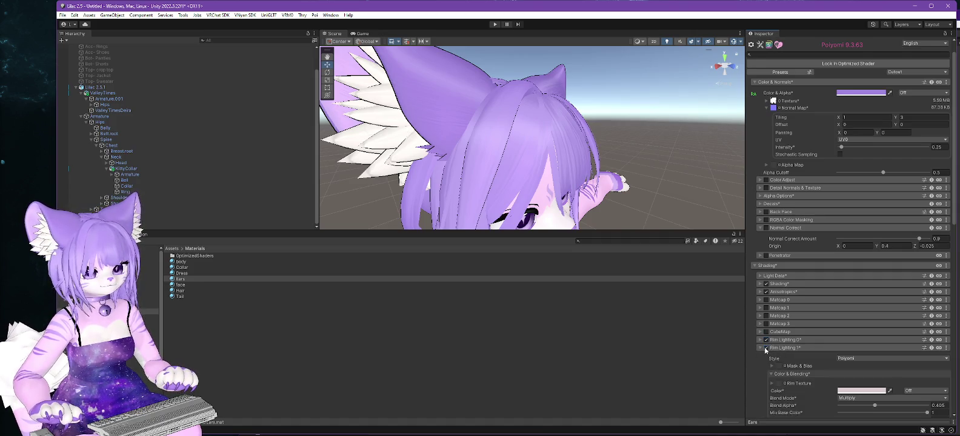
pyautogui.click(765, 347)
pyautogui.click(765, 347)
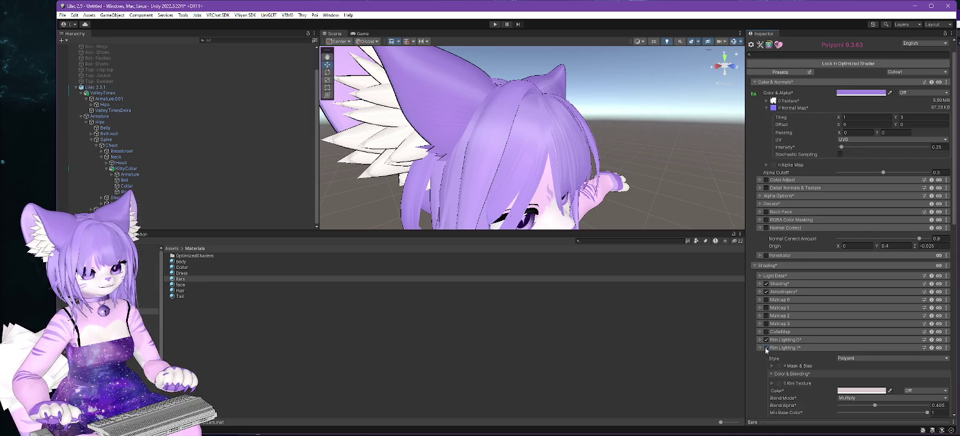
pyautogui.click(765, 347)
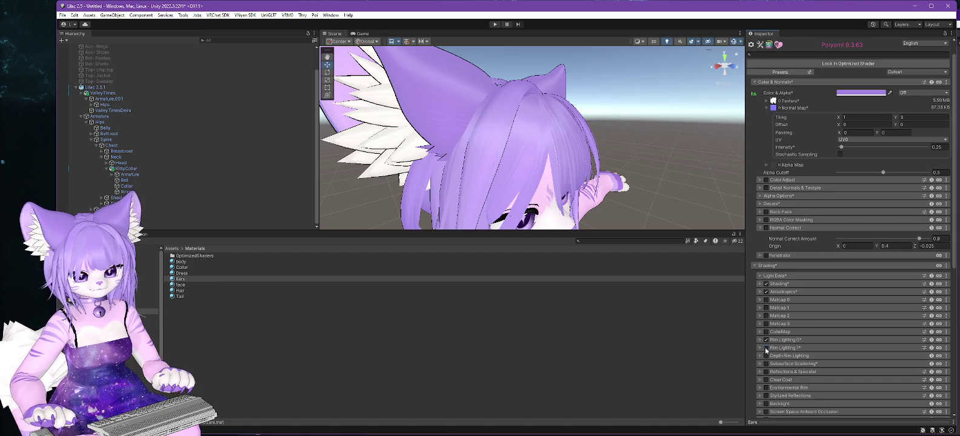
pyautogui.click(765, 349)
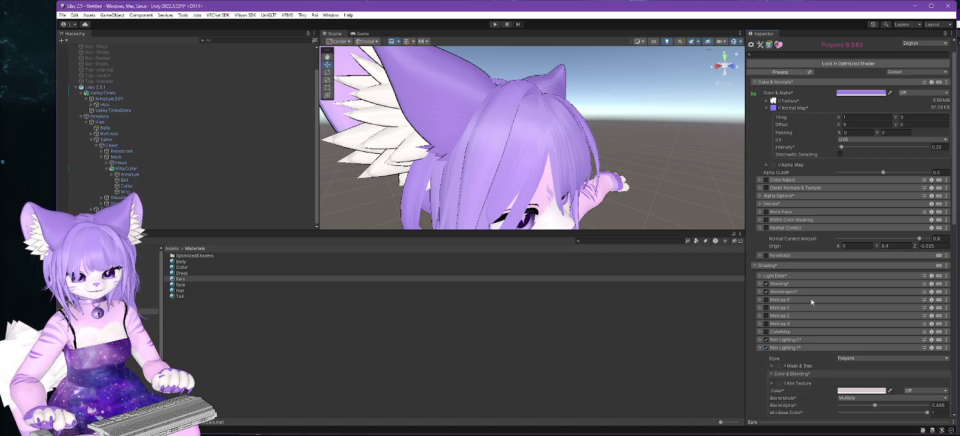
# Go to the Assets > Textures folder in the Project panel
pyautogui.scroll(-1, 816, 357)
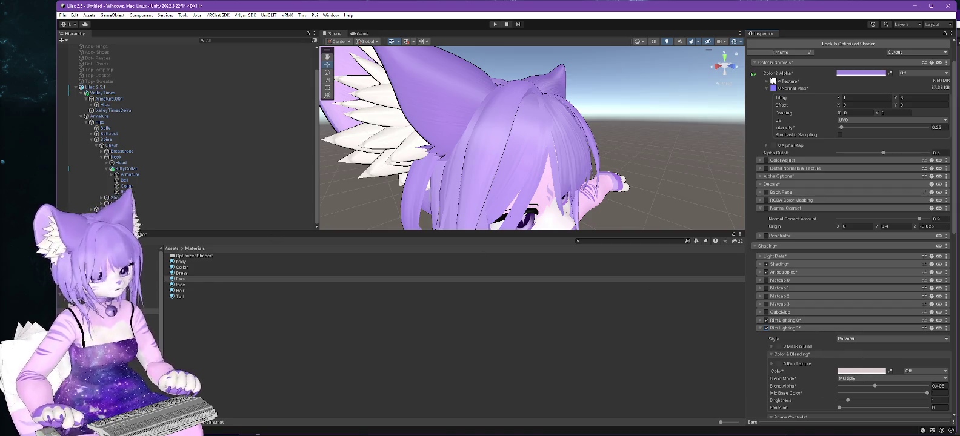
pyautogui.click(155, 323)
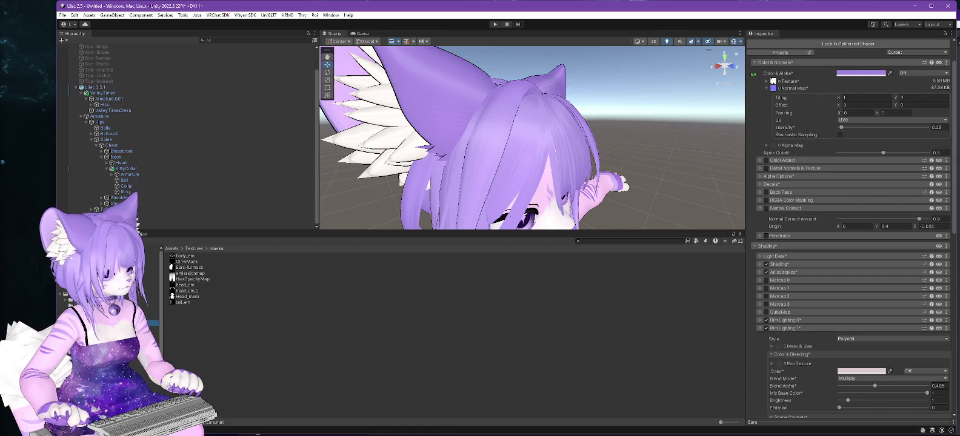
pyautogui.press('BackSpace')
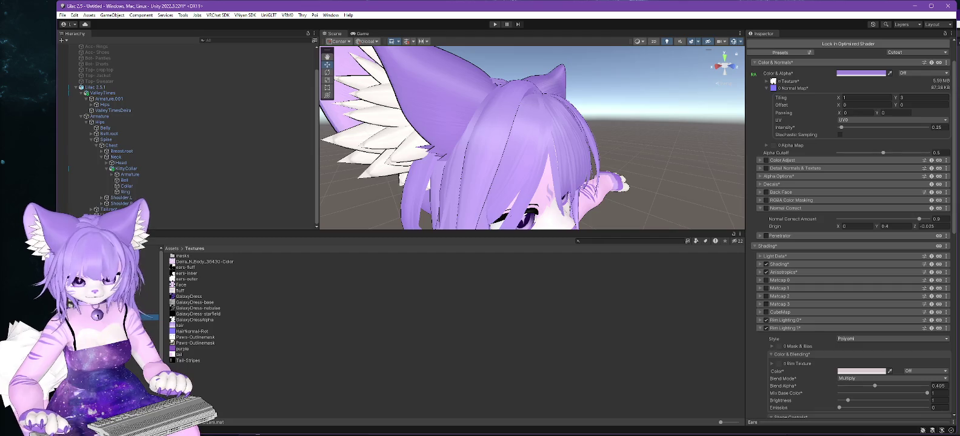
# Assign the ears-fluff texture as Rim Lighting 1's mask and invert it
pyautogui.scroll(-5, 801, 339)
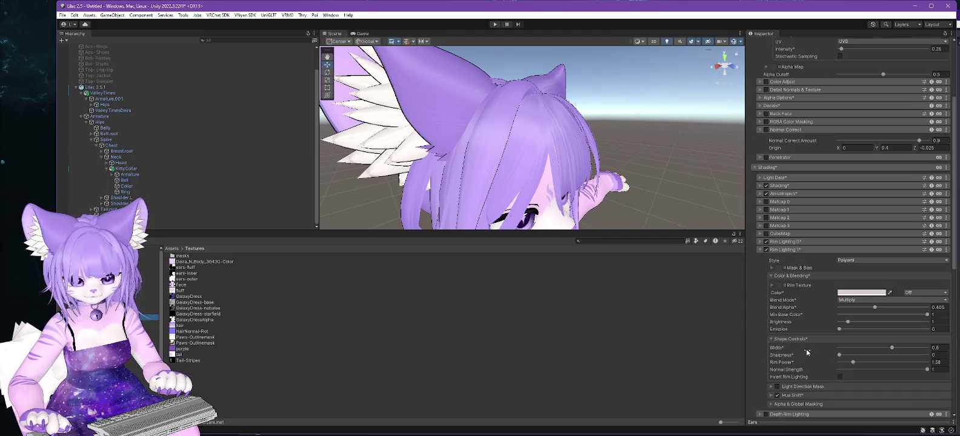
pyautogui.scroll(-2, 809, 334)
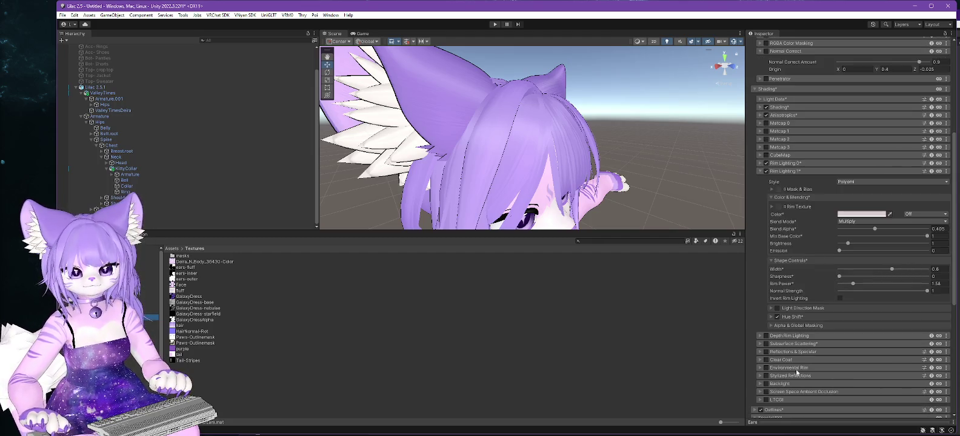
pyautogui.click(772, 188)
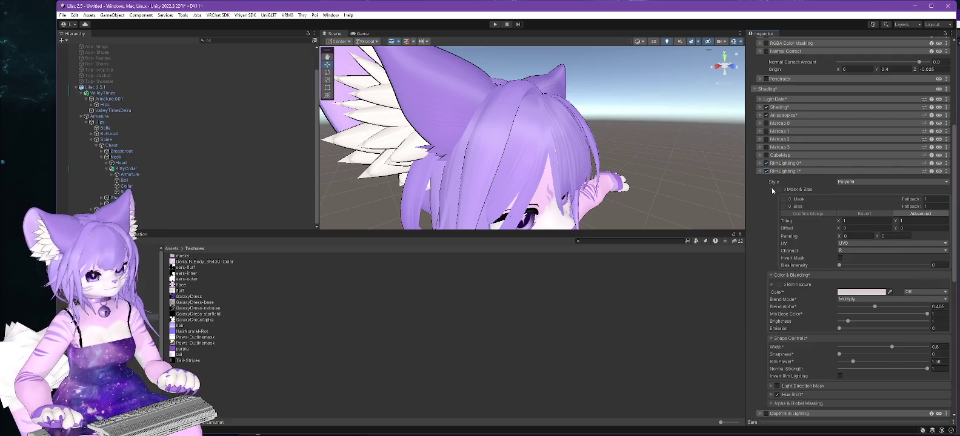
pyautogui.click(183, 268)
pyautogui.moveTo(182, 268)
pyautogui.mouseDown()
pyautogui.moveTo(631, 309)
pyautogui.moveTo(779, 308)
pyautogui.mouseUp()
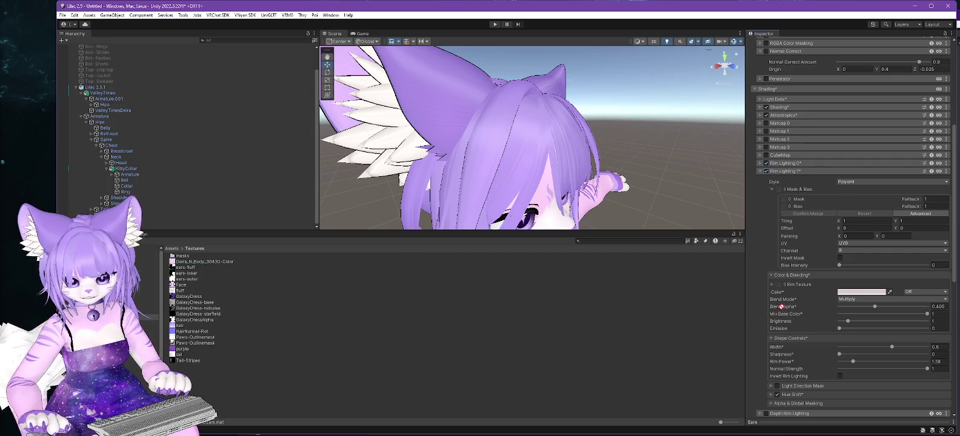
pyautogui.moveTo(802, 199); pyautogui.dragTo(779, 191)
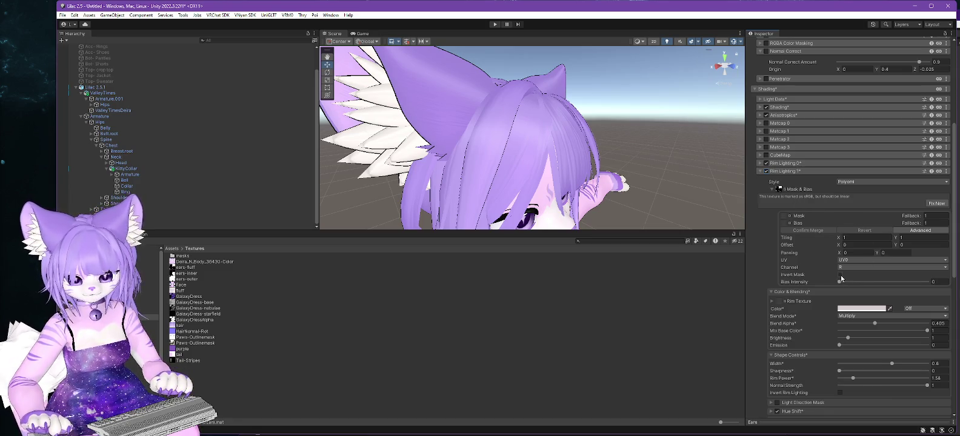
pyautogui.click(840, 276)
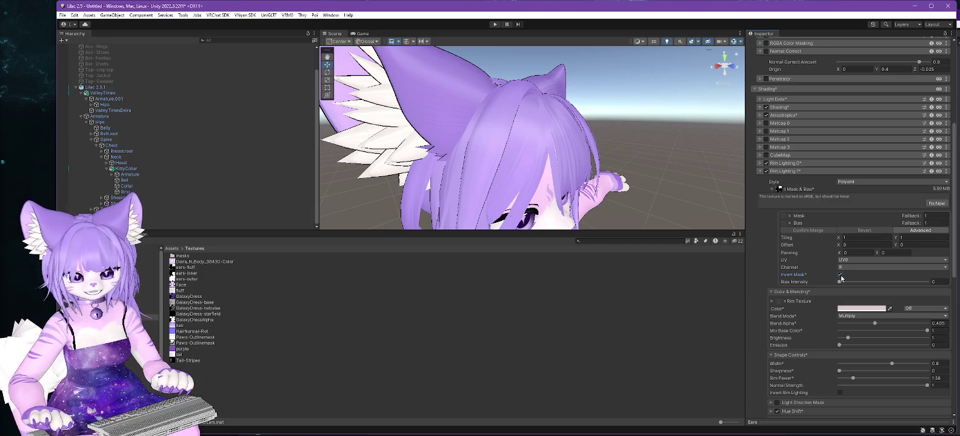
# Use ears-fluff as Rim Lighting 0's mask, comparing and finally keeping Invert Mask on
pyautogui.click(761, 164)
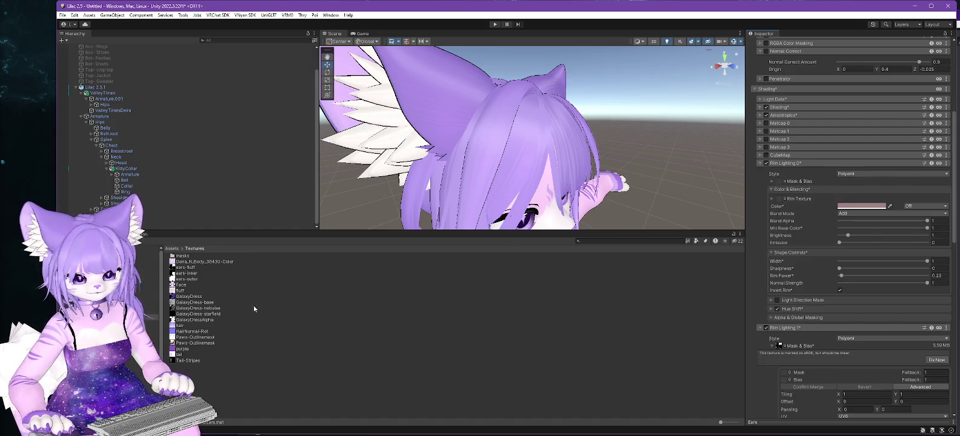
pyautogui.moveTo(185, 270); pyautogui.dragTo(517, 281)
pyautogui.moveTo(727, 281)
pyautogui.mouseDown()
pyautogui.moveTo(779, 242)
pyautogui.moveTo(779, 183)
pyautogui.mouseUp()
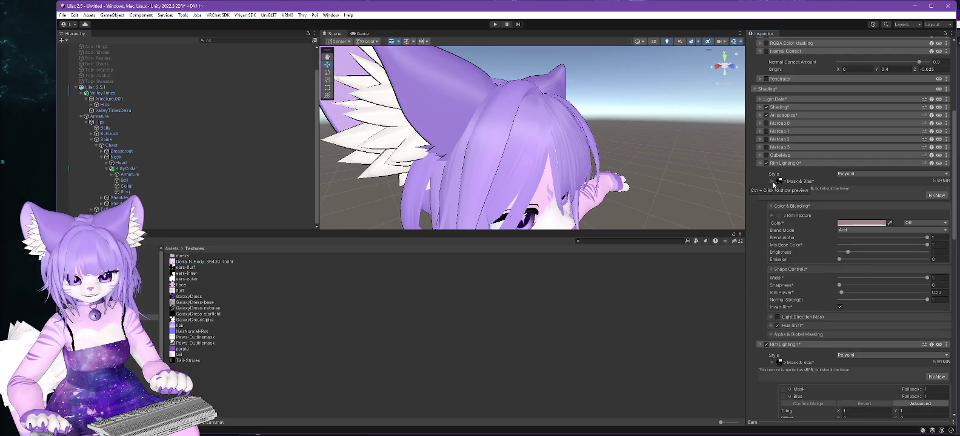
pyautogui.click(772, 182)
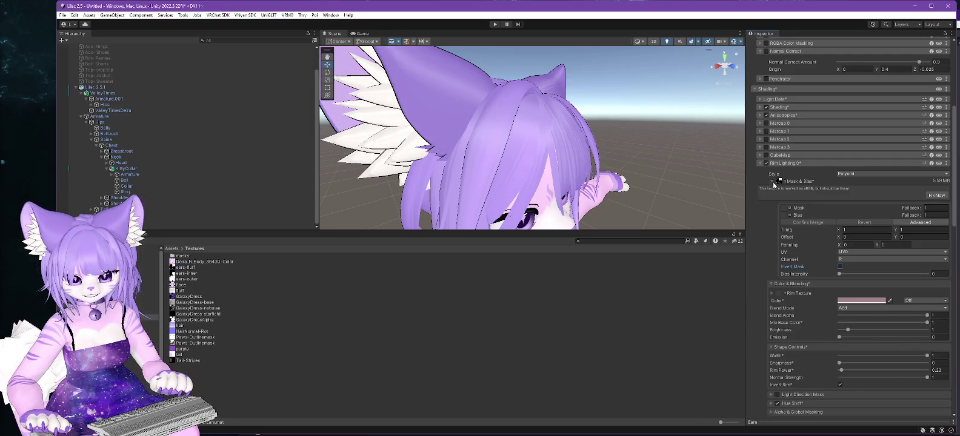
pyautogui.click(839, 267)
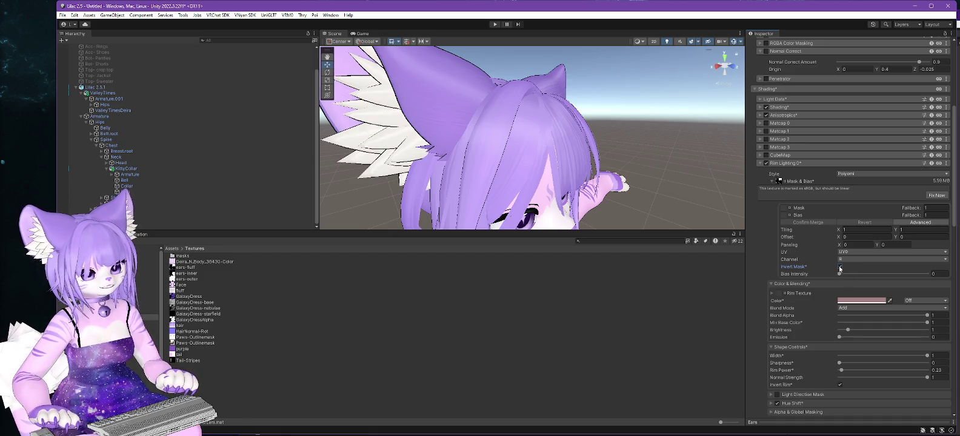
pyautogui.click(839, 268)
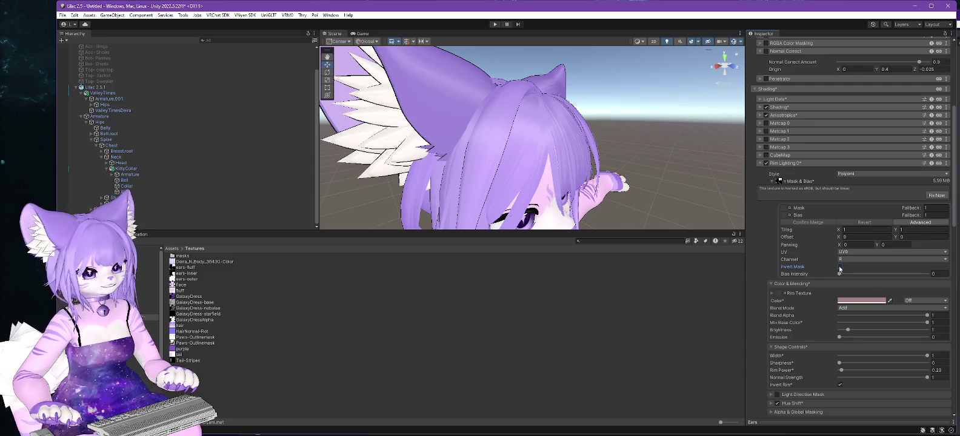
pyautogui.click(840, 267)
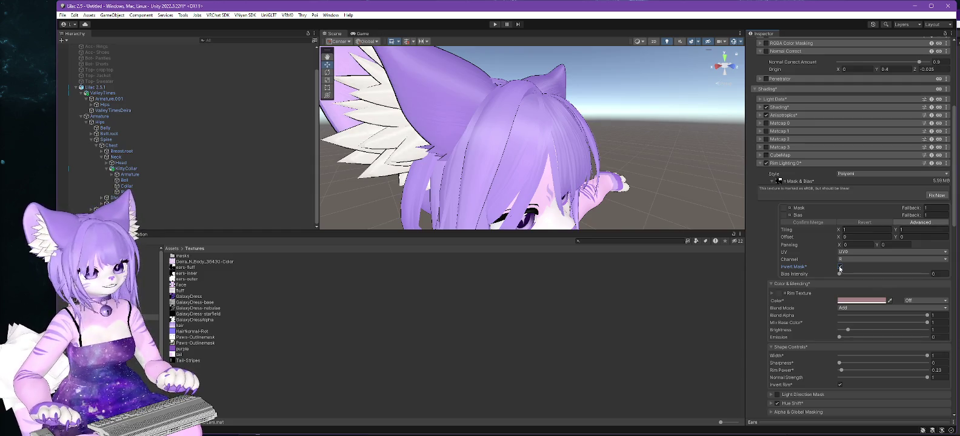
pyautogui.click(839, 267)
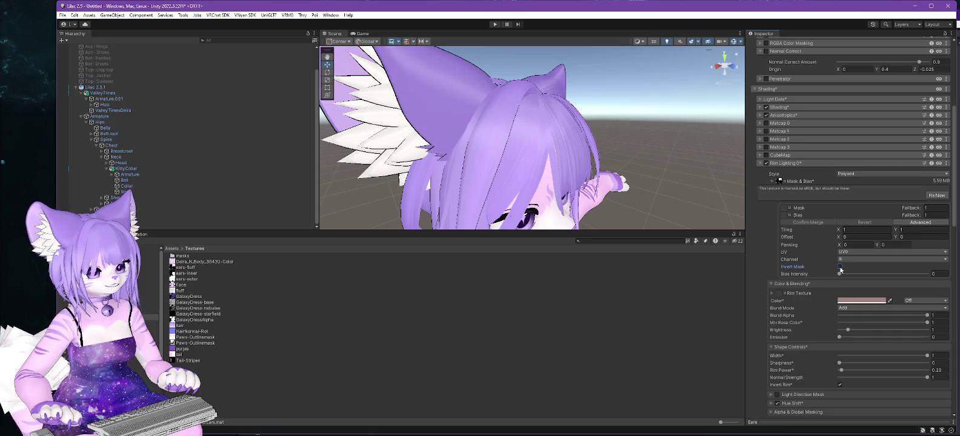
pyautogui.click(840, 268)
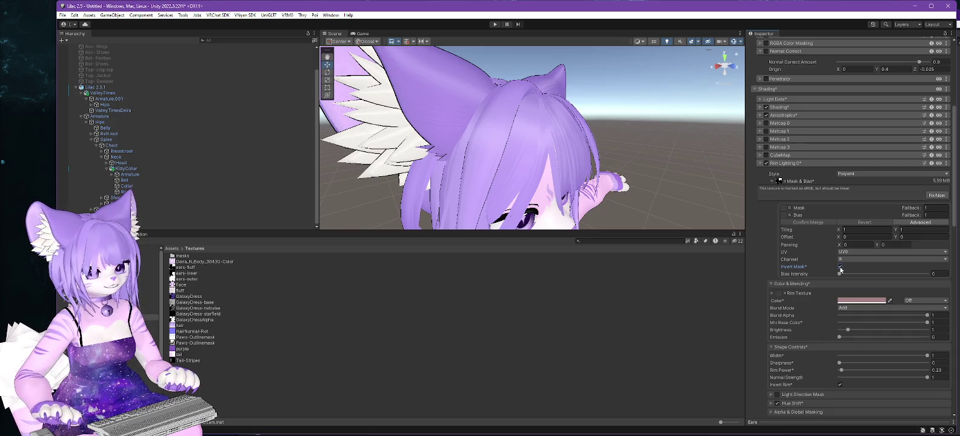
pyautogui.click(839, 268)
pyautogui.click(840, 267)
pyautogui.moveTo(465, 130)
pyautogui.mouseDown()
pyautogui.moveTo(610, 202)
pyautogui.moveTo(556, 212)
pyautogui.moveTo(545, 194)
pyautogui.moveTo(606, 200)
pyautogui.moveTo(545, 213)
pyautogui.moveTo(441, 169)
pyautogui.moveTo(596, 207)
pyautogui.moveTo(462, 196)
pyautogui.moveTo(612, 124)
pyautogui.mouseUp()
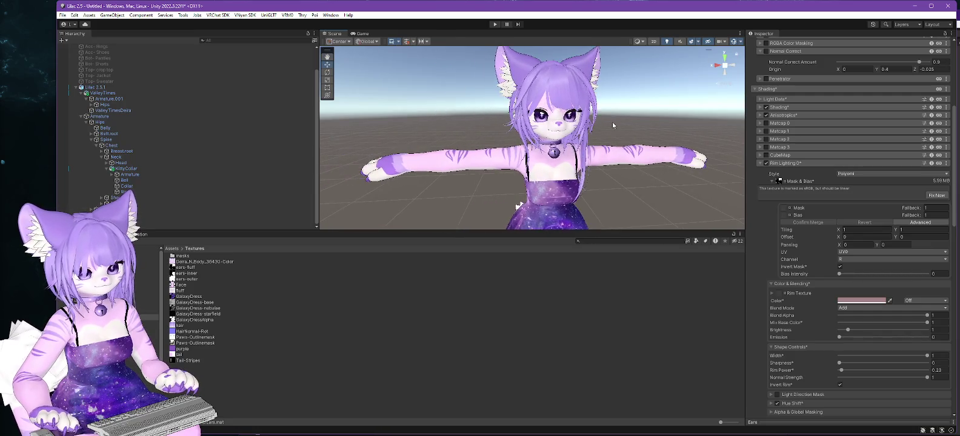
# Unlock the shader on the body material in the Materials folder
pyautogui.scroll(6, 612, 121)
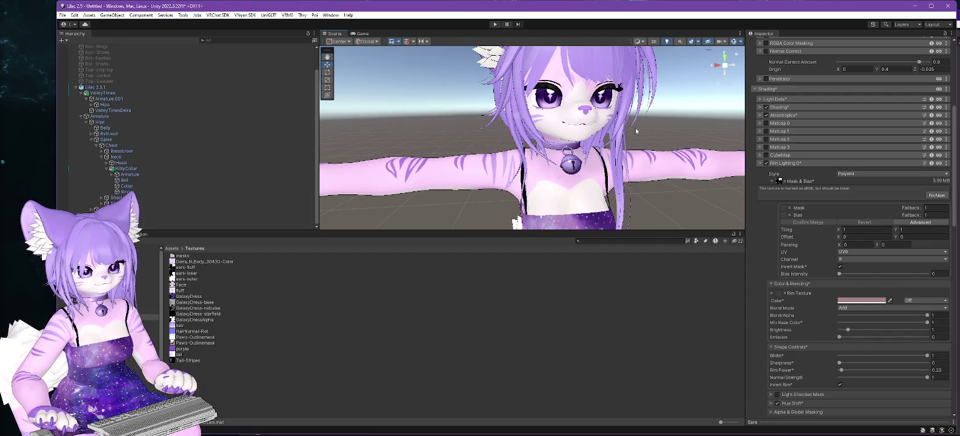
pyautogui.scroll(1, 606, 152)
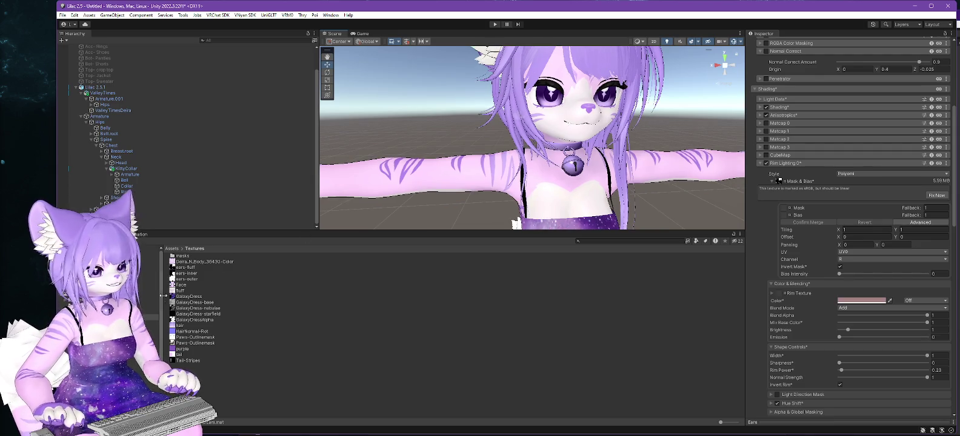
pyautogui.click(140, 311)
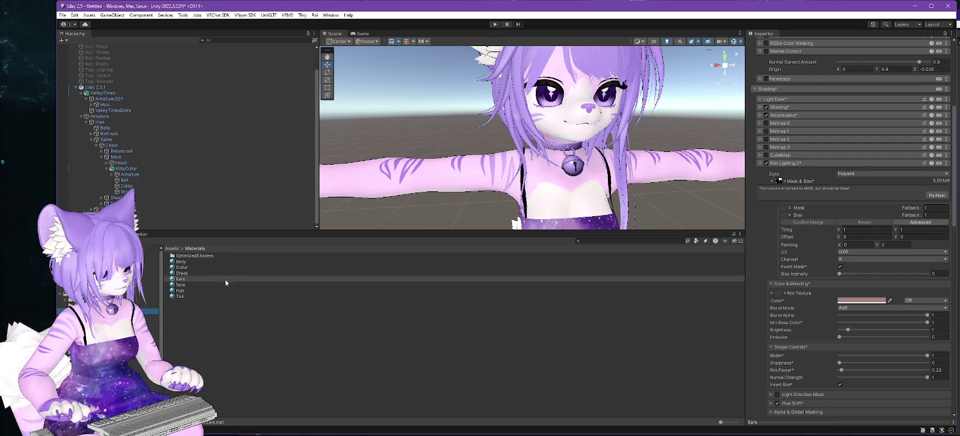
pyautogui.click(226, 291)
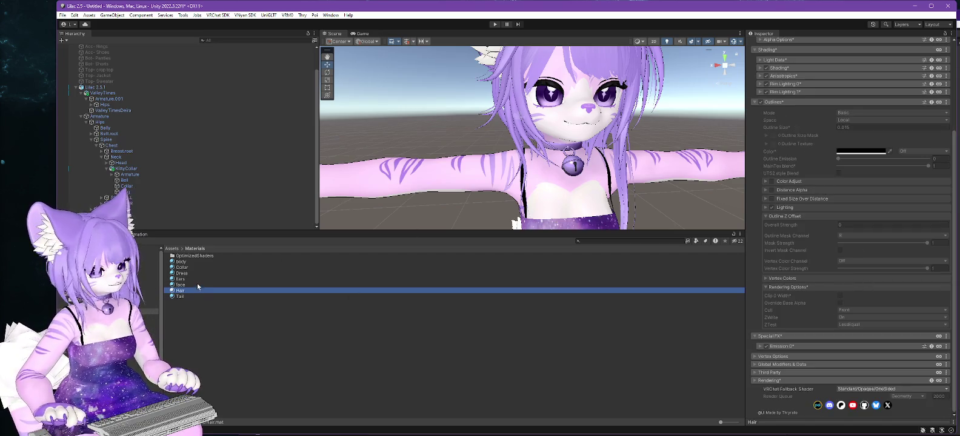
pyautogui.click(182, 262)
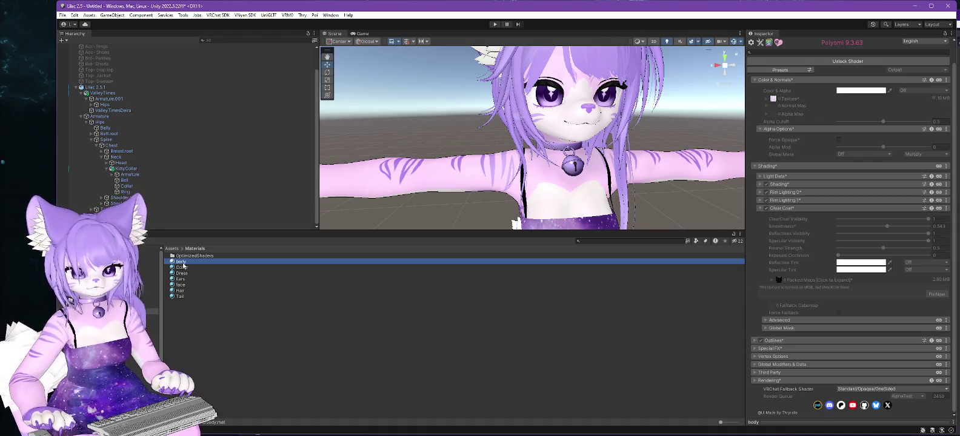
pyautogui.click(842, 62)
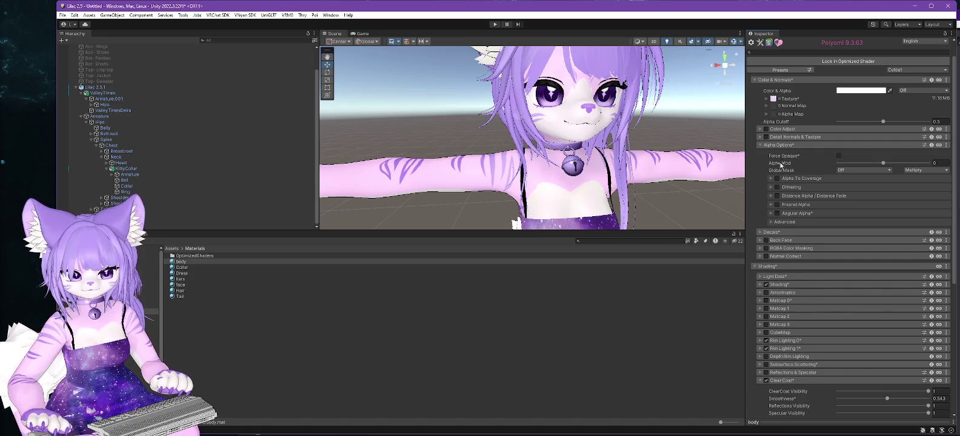
pyautogui.scroll(-3, 788, 243)
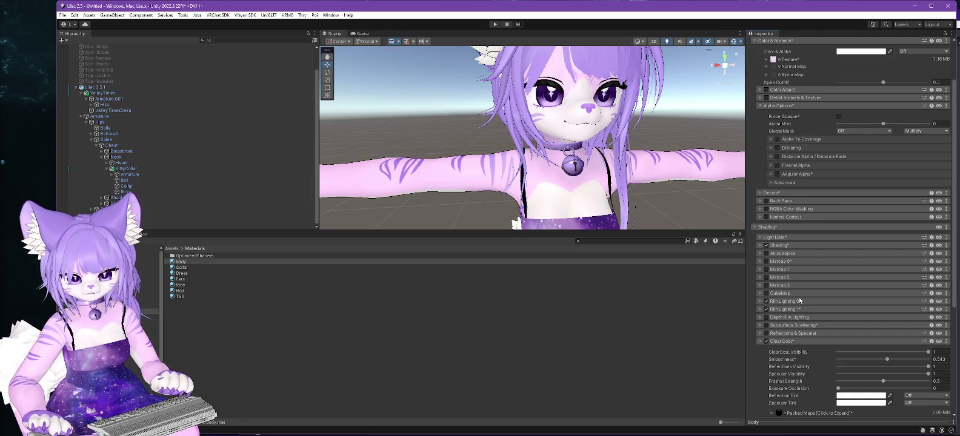
pyautogui.scroll(4, 799, 297)
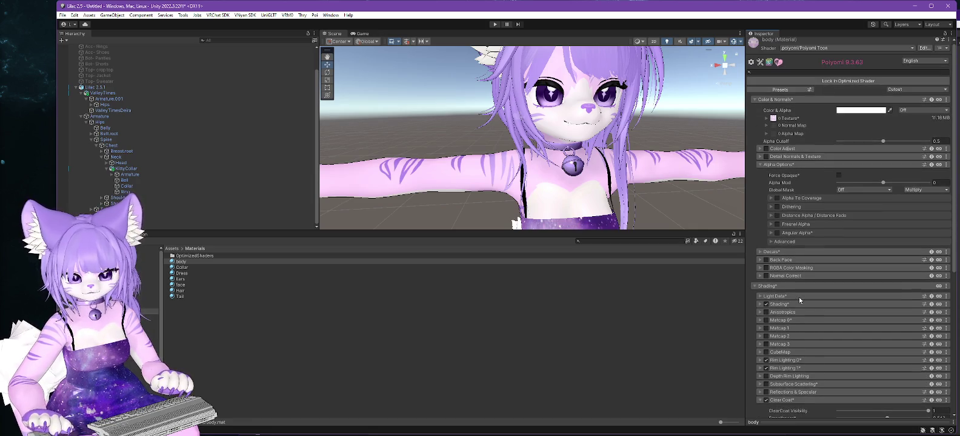
pyautogui.click(754, 287)
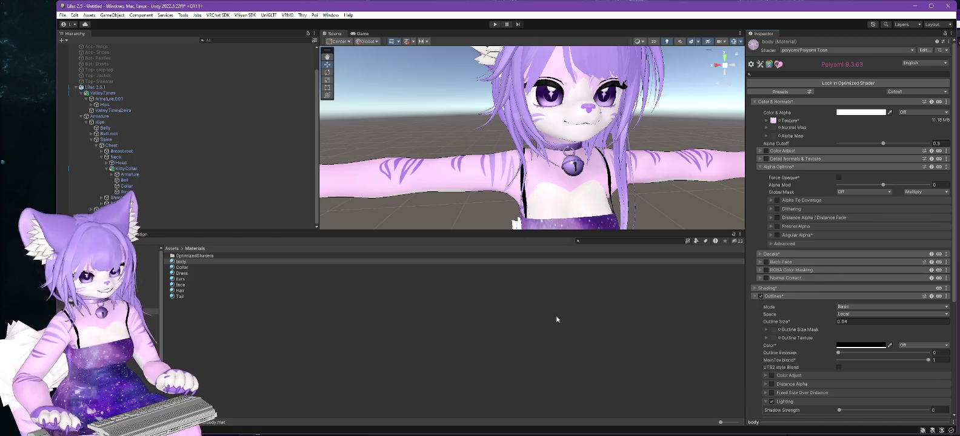
# Unlock the Hair material's shader and set its outline size to 0.04
pyautogui.click(180, 291)
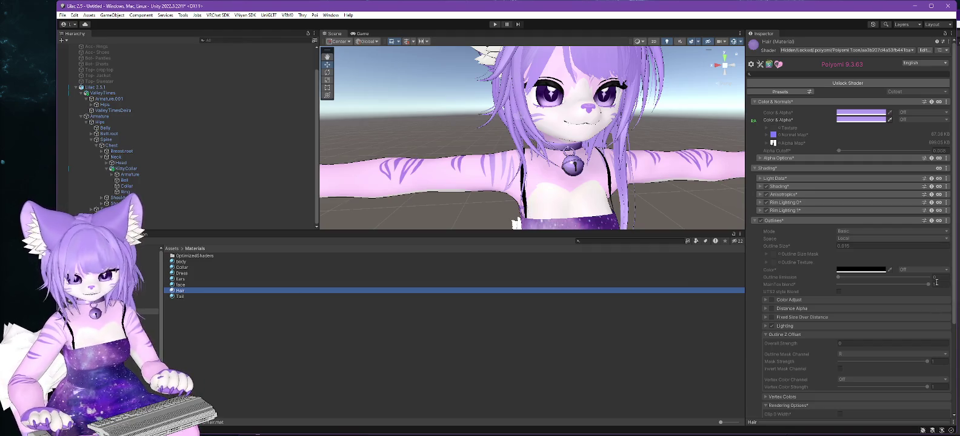
pyautogui.click(848, 85)
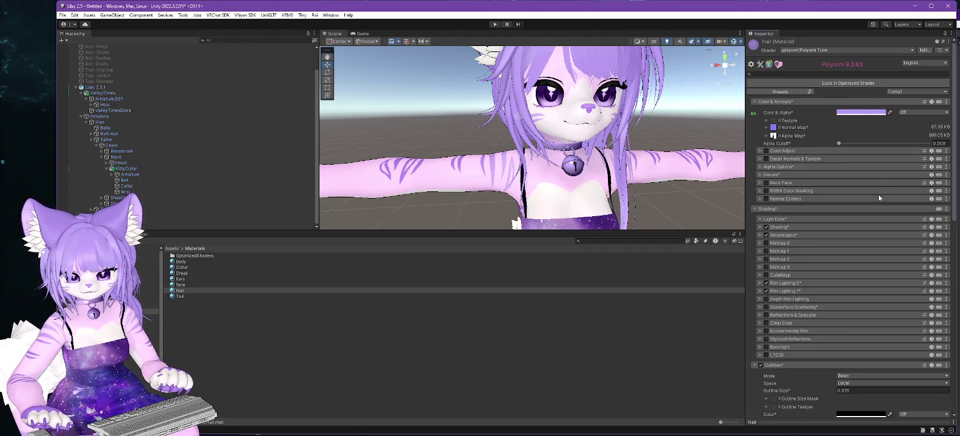
pyautogui.click(846, 392)
pyautogui.write('0.04')
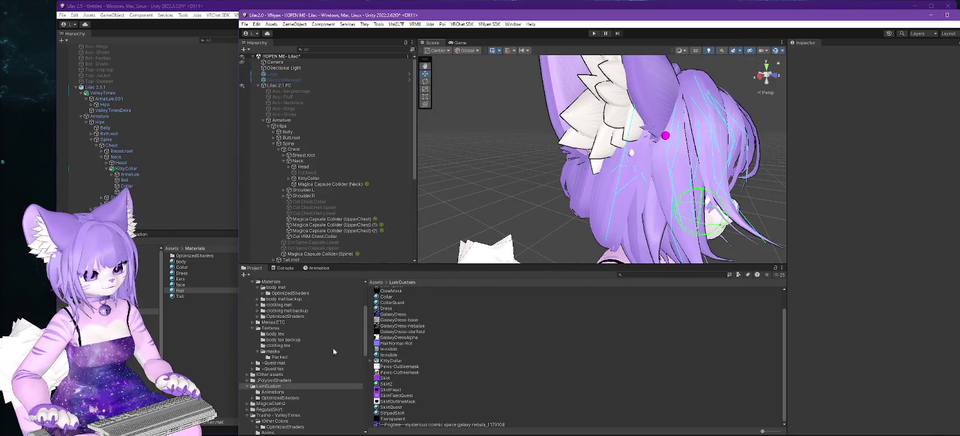
# In the old Lilac2.0 project, check the body mat Hair material's outline size of 0.04
pyautogui.scroll(2, 417, 345)
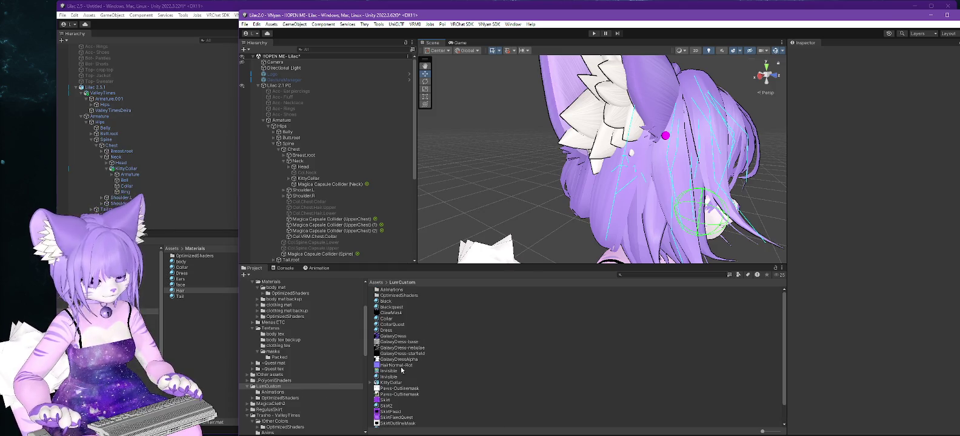
pyautogui.scroll(-2, 422, 334)
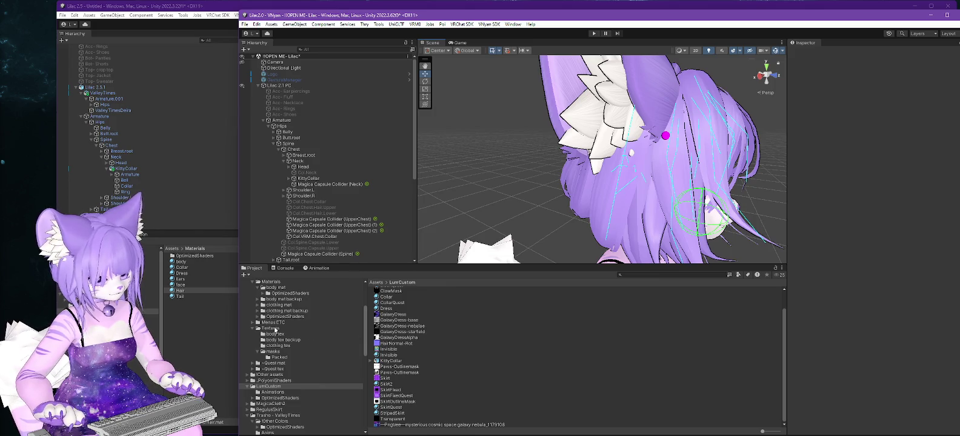
pyautogui.click(276, 288)
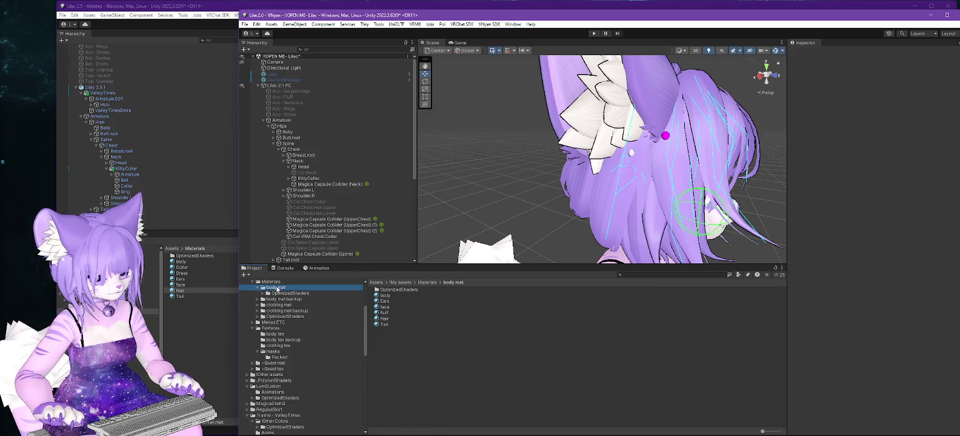
pyautogui.click(383, 319)
pyautogui.scroll(-5, 854, 234)
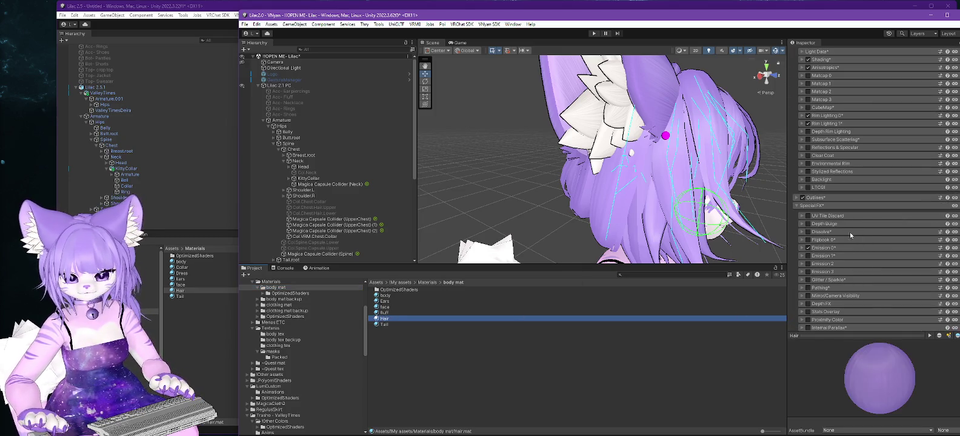
pyautogui.click(801, 199)
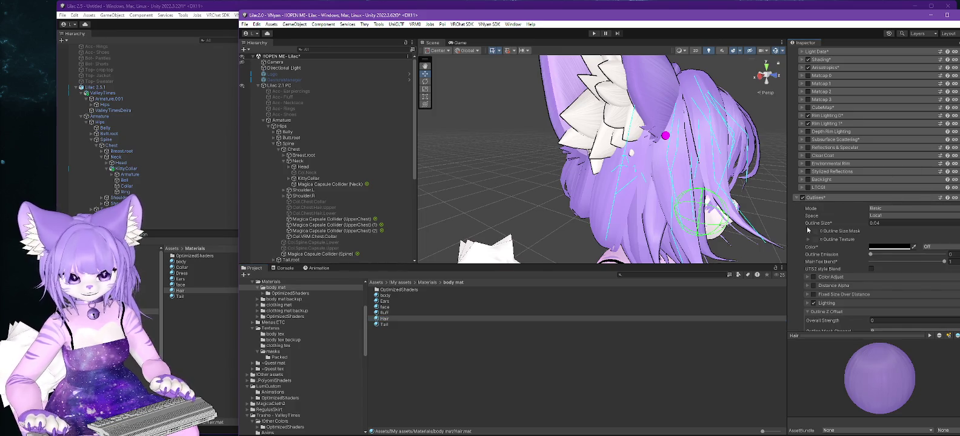
pyautogui.moveTo(597, 211); pyautogui.dragTo(783, 119)
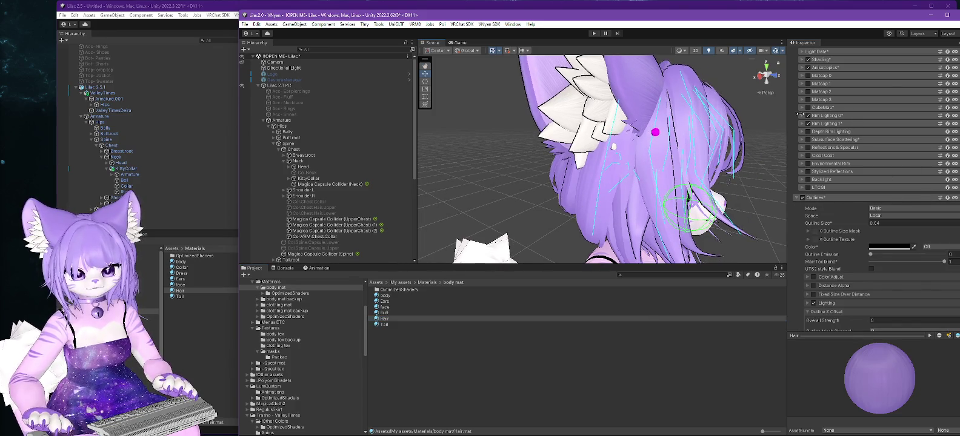
pyautogui.click(931, 15)
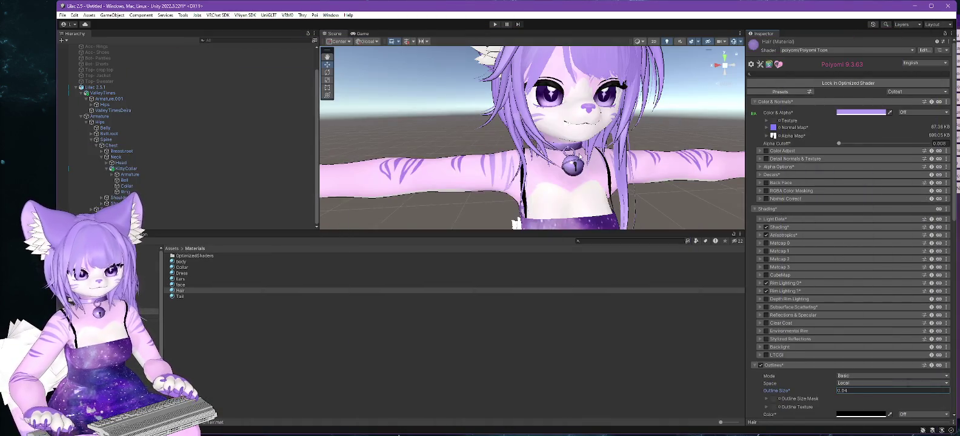
# Select the Collar material to view its Poiyomi 8.3.63 settings, Top Layer strength 0.398
pyautogui.moveTo(491, 153)
pyautogui.mouseDown()
pyautogui.moveTo(571, 79)
pyautogui.moveTo(528, 182)
pyautogui.moveTo(530, 212)
pyautogui.mouseUp()
pyautogui.click(181, 268)
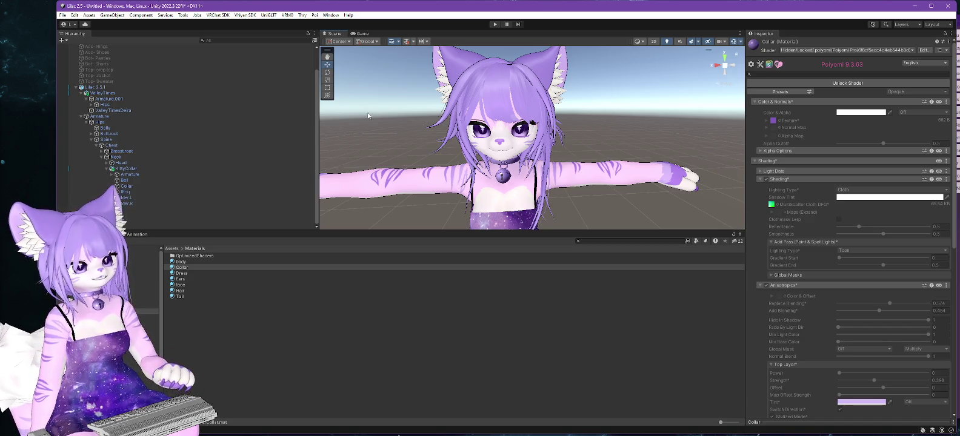
pyautogui.moveTo(415, 151); pyautogui.dragTo(473, 155)
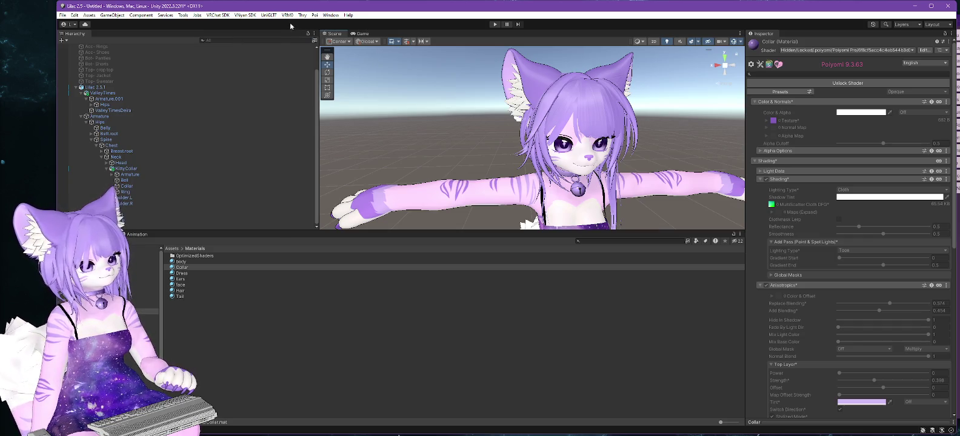
# Import the complete Magica Cloth 2 package from the Package Manager, all items checked
pyautogui.click(331, 16)
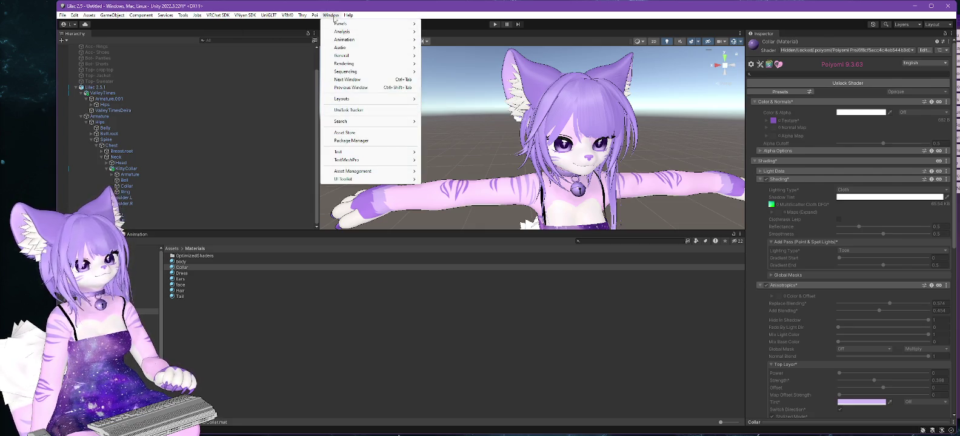
pyautogui.click(351, 141)
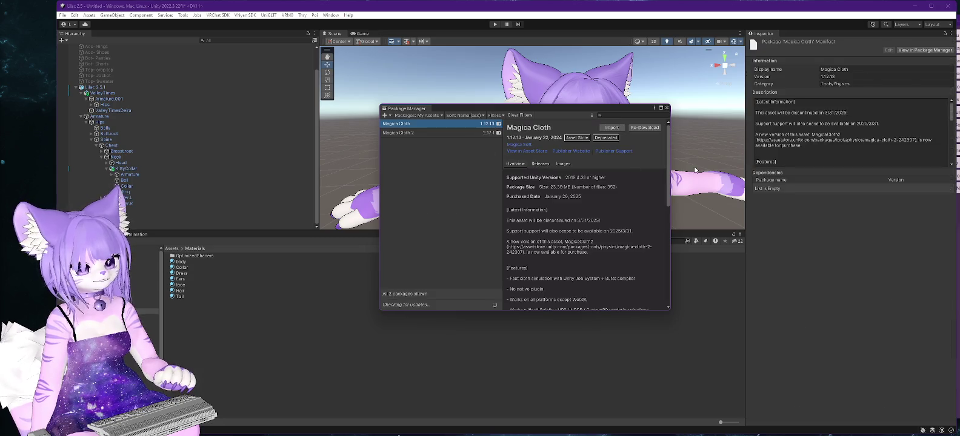
pyautogui.click(408, 132)
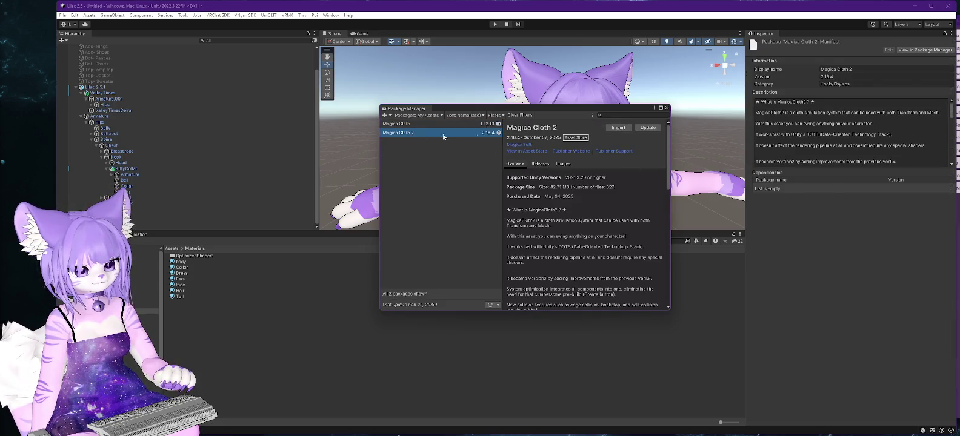
pyautogui.click(619, 128)
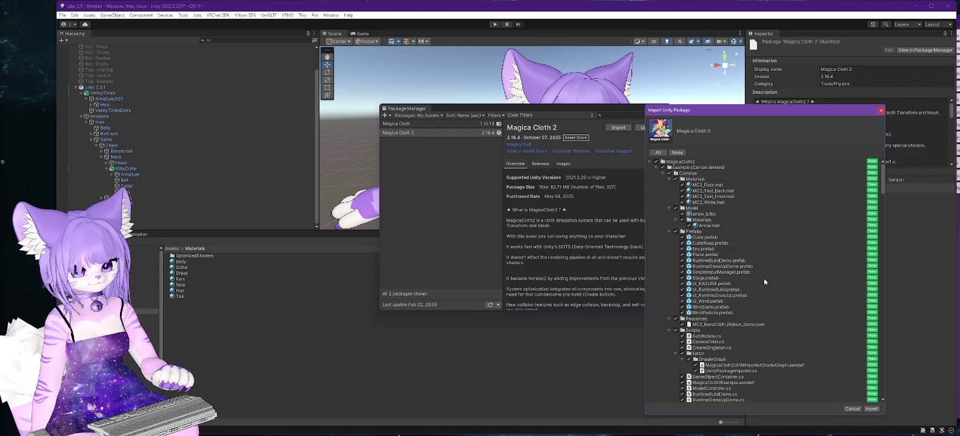
pyautogui.click(873, 410)
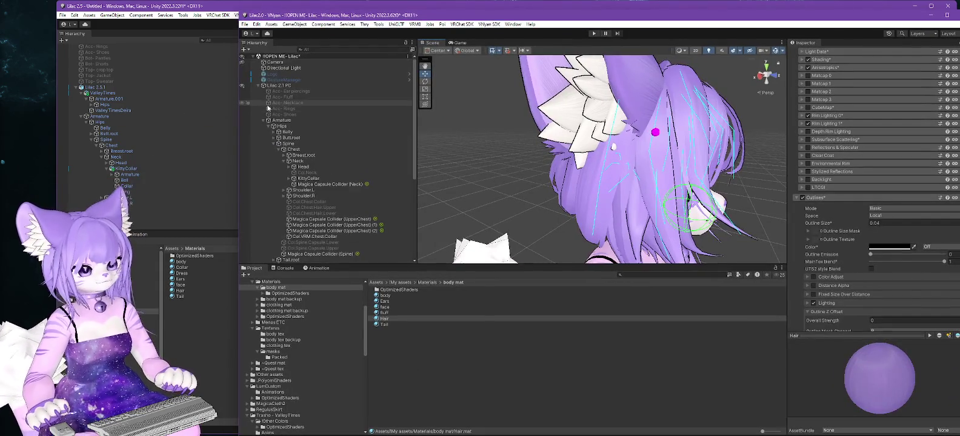
# Review the Body mesh blendshapes, noting Lower at 50 and the rest at 0
pyautogui.click(278, 233)
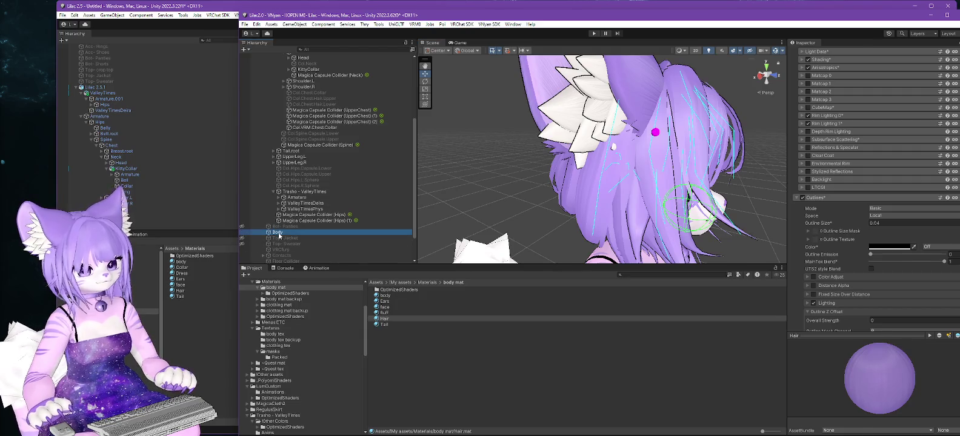
pyautogui.scroll(5, 914, 265)
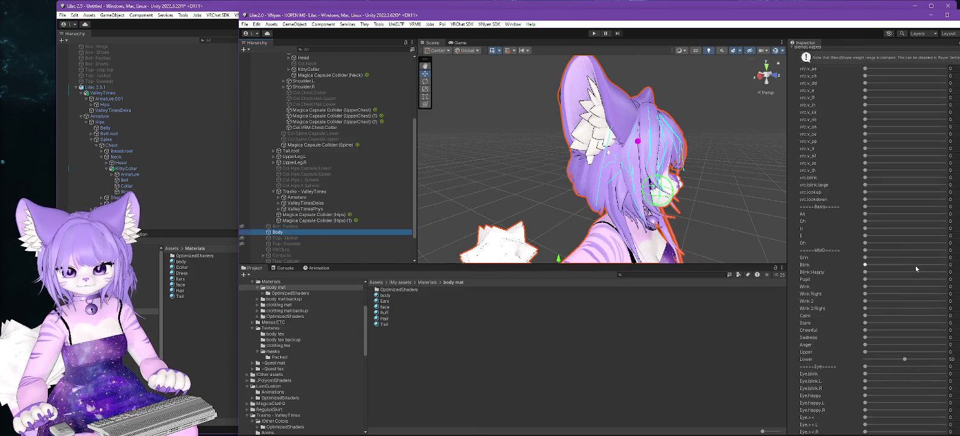
pyautogui.scroll(-5, 896, 262)
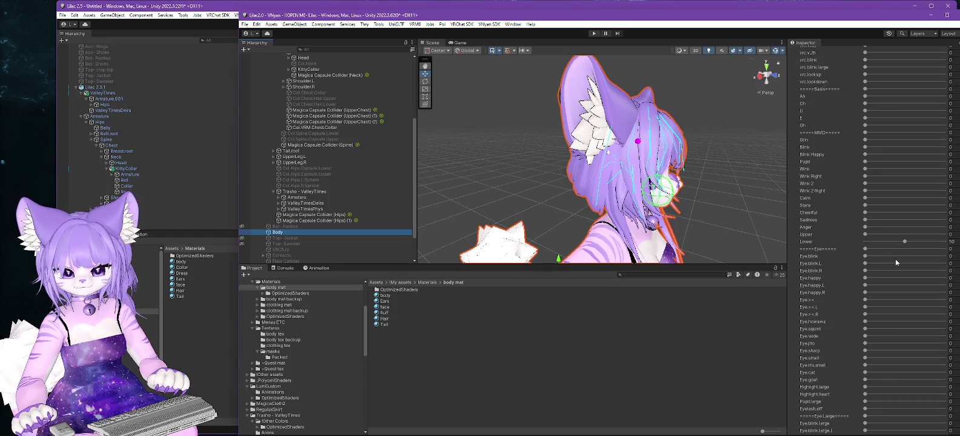
pyautogui.scroll(-2, 896, 262)
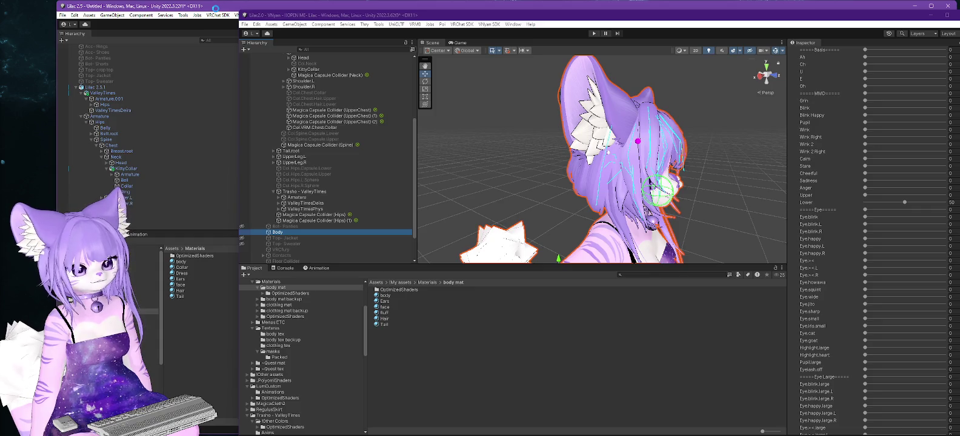
# In Lilac 2.5, close the Package Manager, collapse KittyCollar, and enlarge the scene view area
pyautogui.click(216, 7)
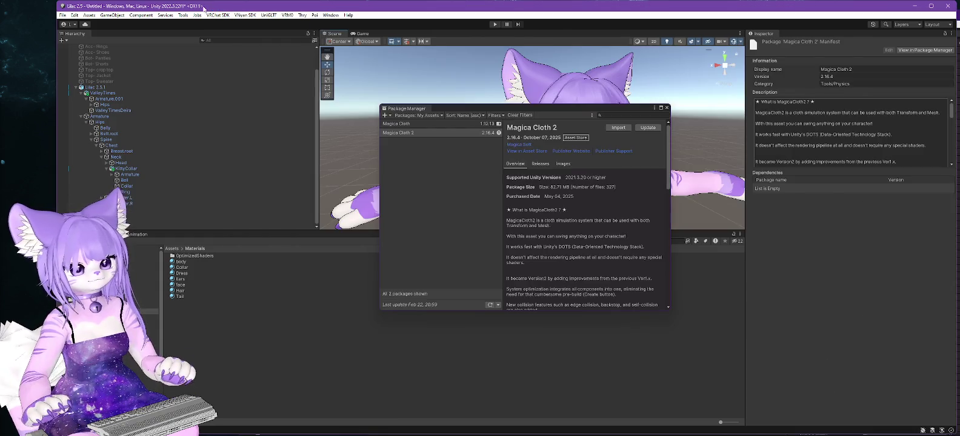
pyautogui.click(667, 108)
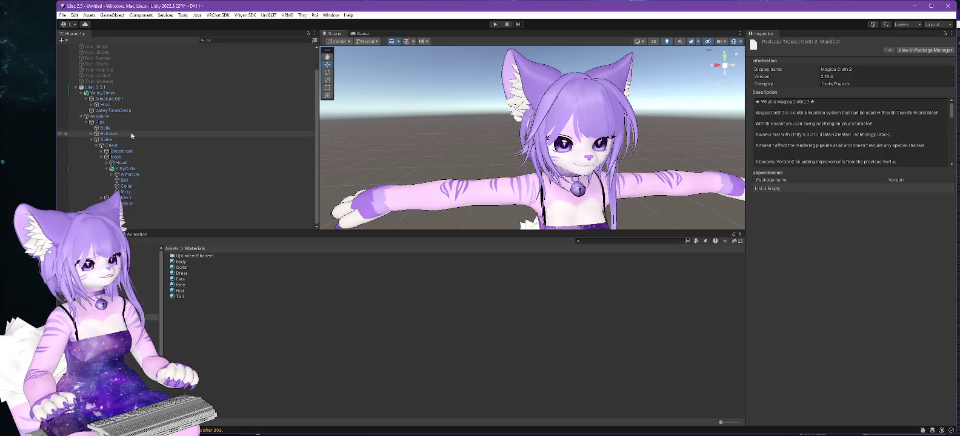
pyautogui.click(121, 151)
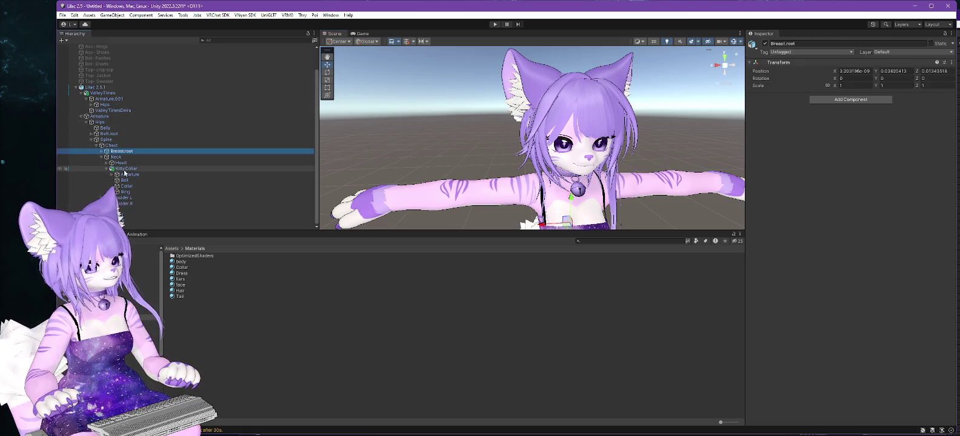
pyautogui.click(124, 169)
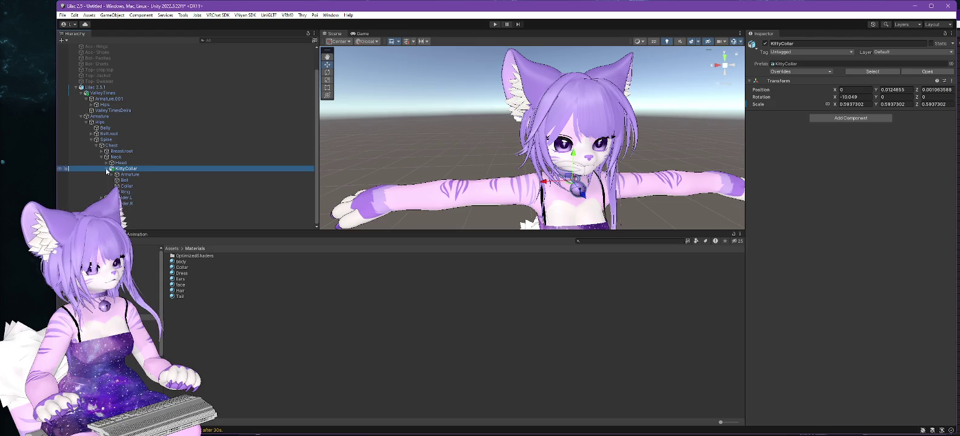
pyautogui.click(106, 169)
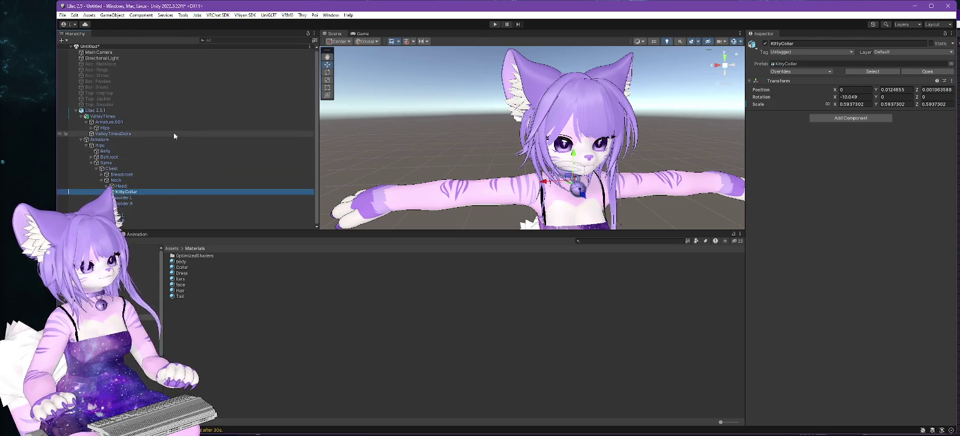
pyautogui.moveTo(636, 232); pyautogui.dragTo(636, 279)
pyautogui.hotkey('alt', 'Tab')
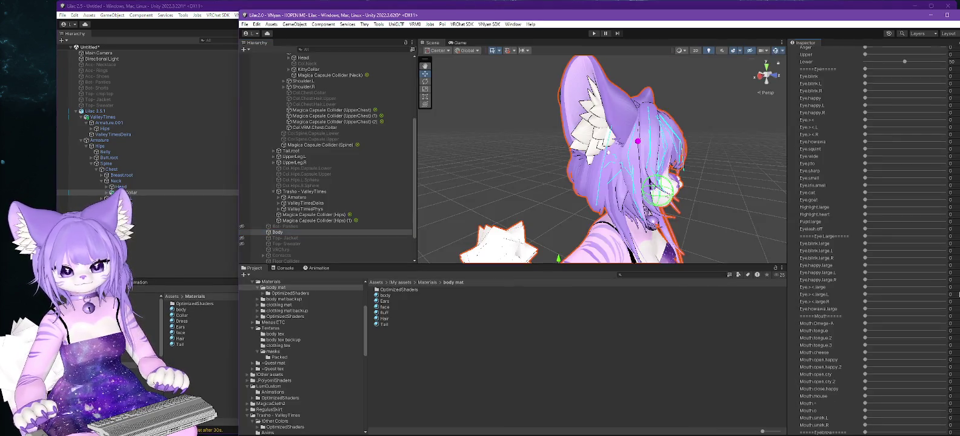
# Inspect the Magica Sphere Collider (Jaw) under Head and both hip Magica Capsule Colliders
pyautogui.scroll(3, 289, 98)
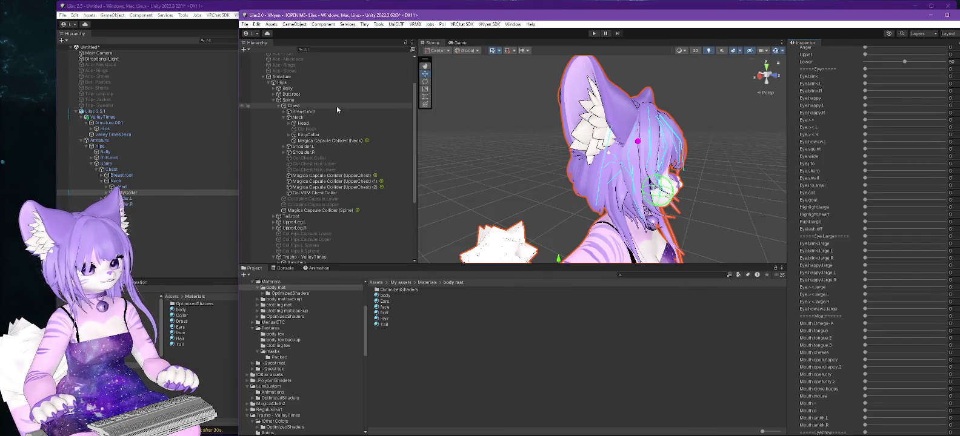
pyautogui.click(288, 123)
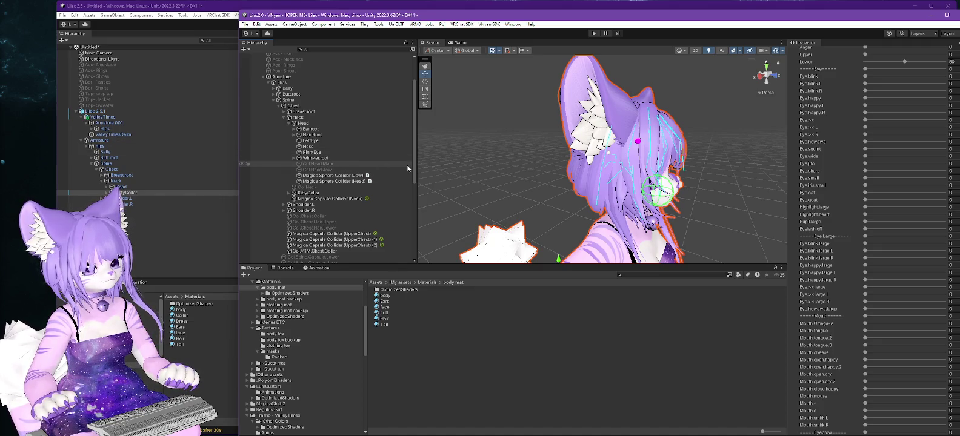
pyautogui.click(322, 176)
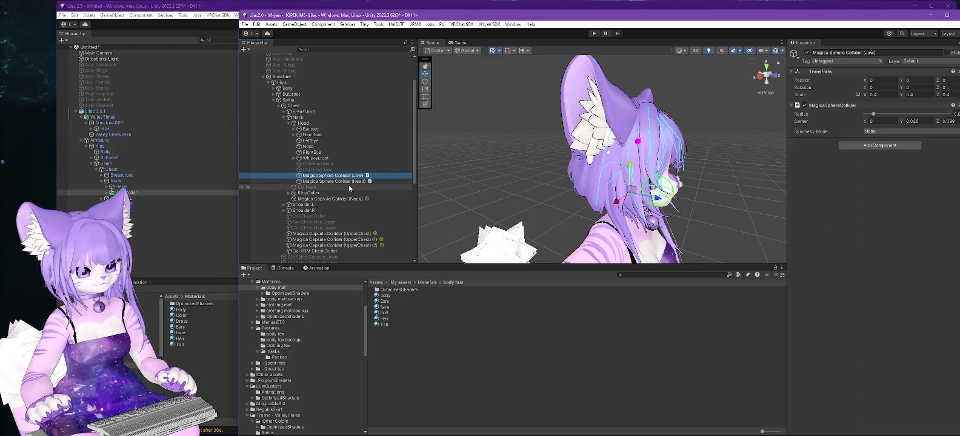
pyautogui.scroll(-5, 388, 170)
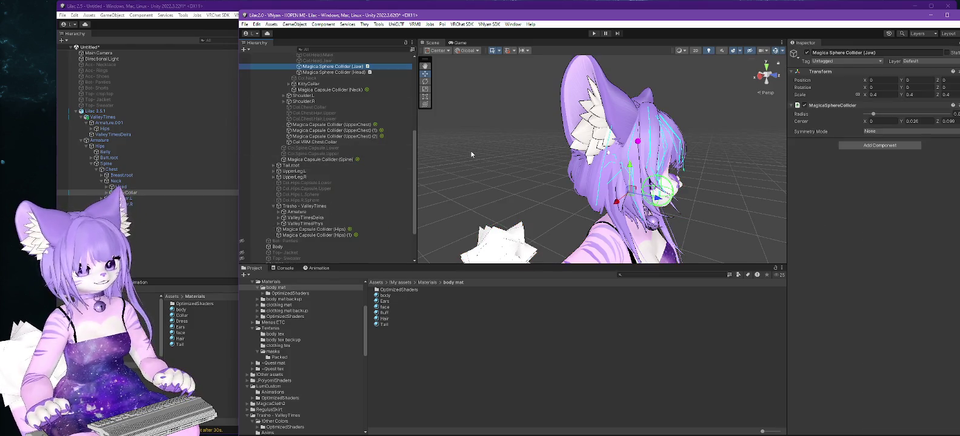
pyautogui.scroll(7, 366, 177)
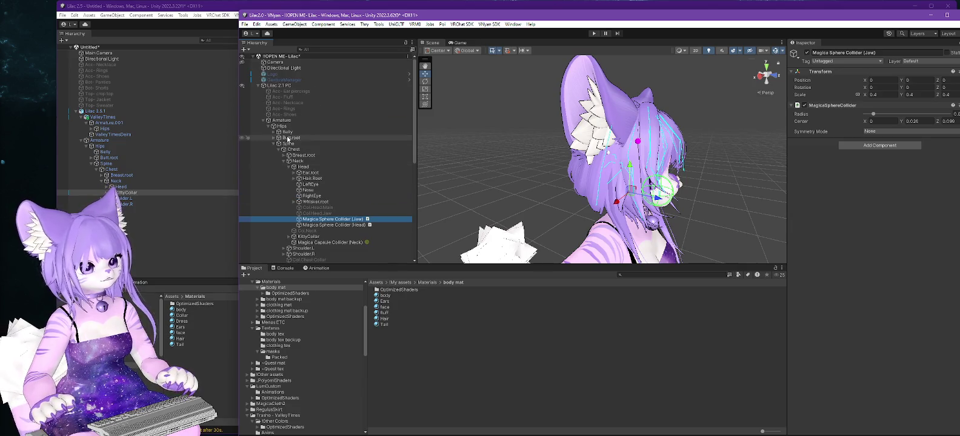
pyautogui.click(275, 144)
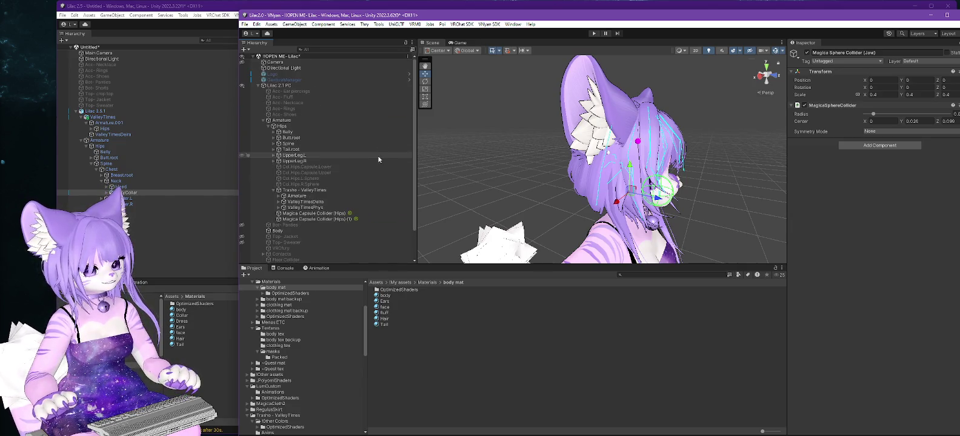
pyautogui.moveTo(324, 214); pyautogui.dragTo(325, 222)
# Review the colliders under Belly, including Col.Belly.Front.Lower
pyautogui.click(273, 132)
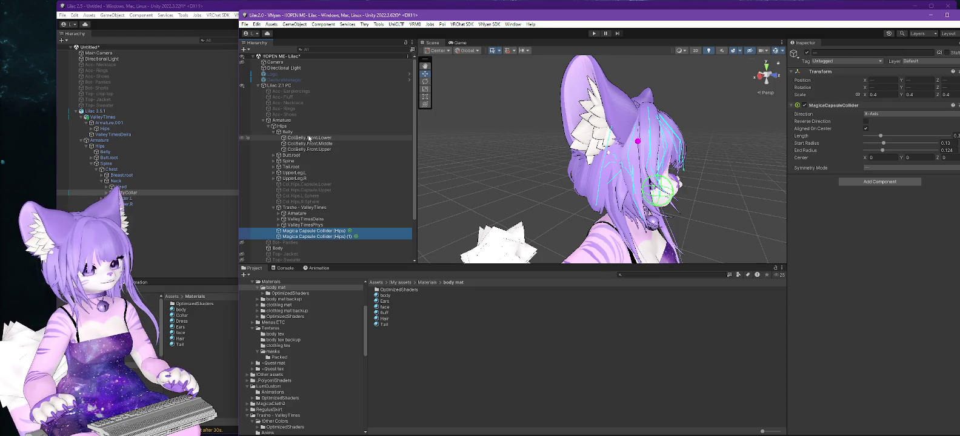
pyautogui.click(309, 138)
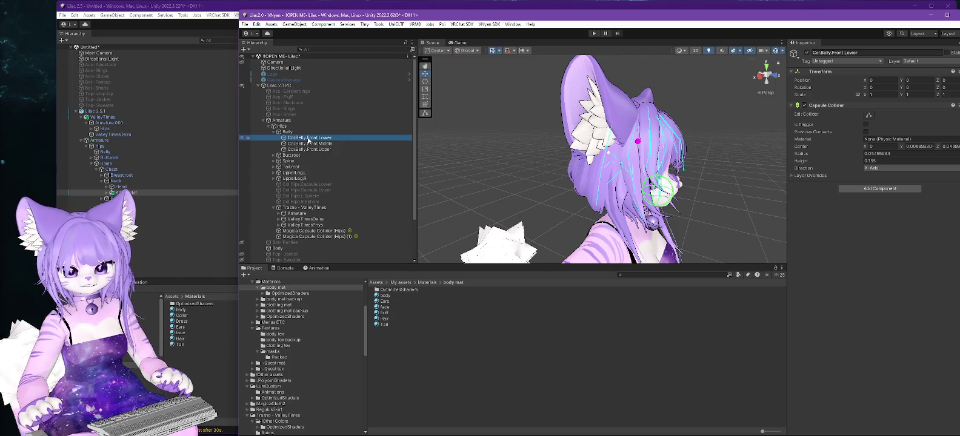
pyautogui.click(275, 132)
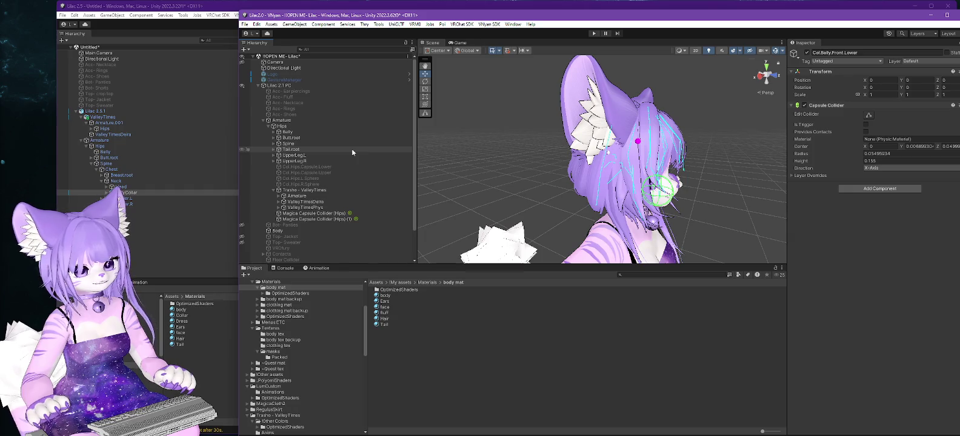
pyautogui.click(204, 7)
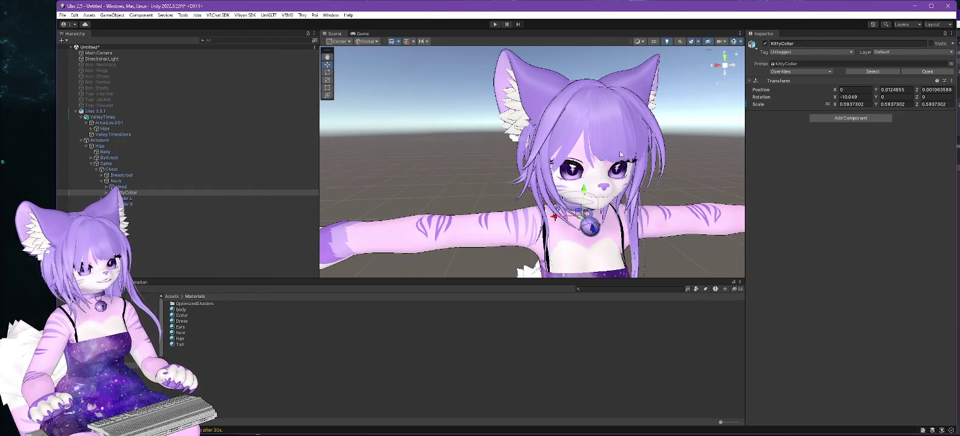
# Show the Body mesh blendshapes in both the new and old Lilac projects side by side
pyautogui.moveTo(593, 104)
pyautogui.mouseDown()
pyautogui.moveTo(606, 163)
pyautogui.moveTo(653, 162)
pyautogui.moveTo(471, 161)
pyautogui.moveTo(562, 168)
pyautogui.mouseUp()
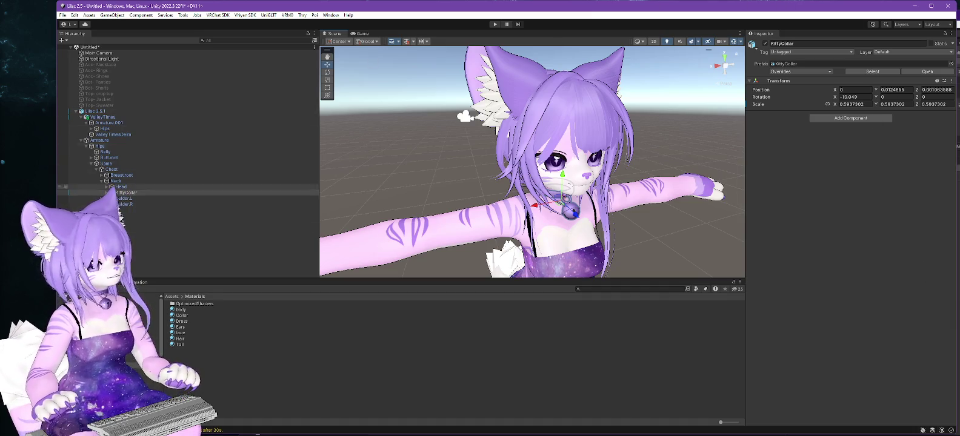
pyautogui.click(182, 227)
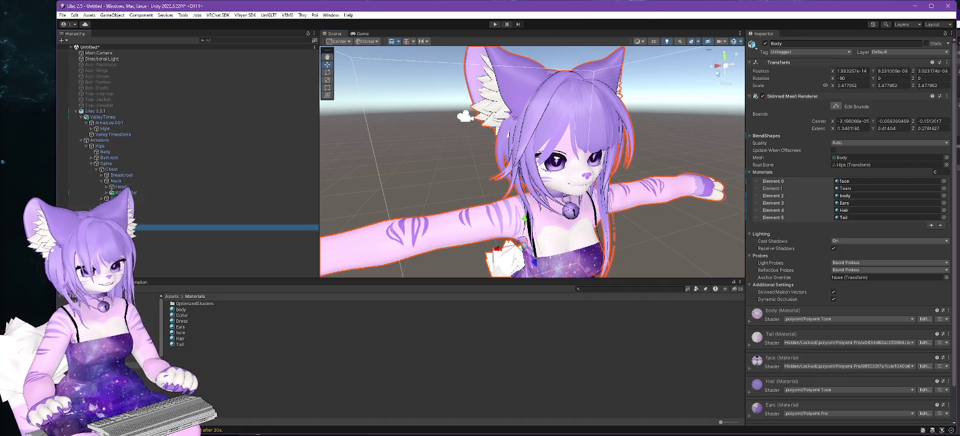
pyautogui.click(751, 136)
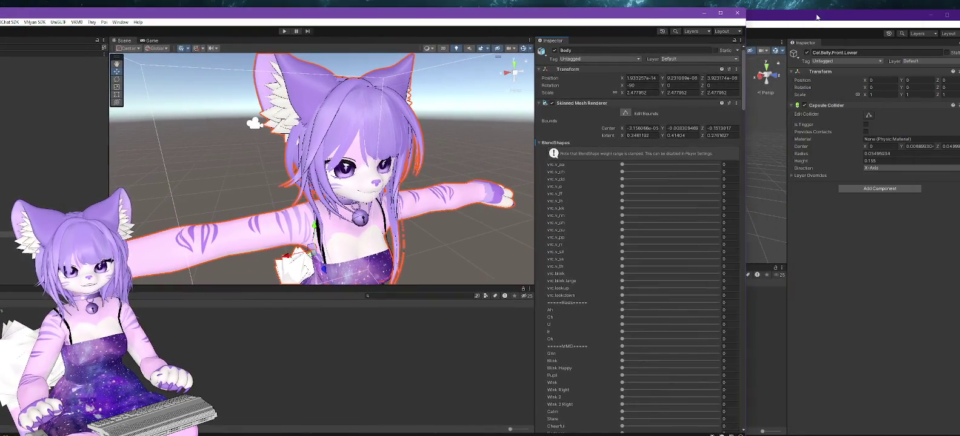
pyautogui.click(817, 17)
pyautogui.click(279, 196)
pyautogui.scroll(-10, 909, 276)
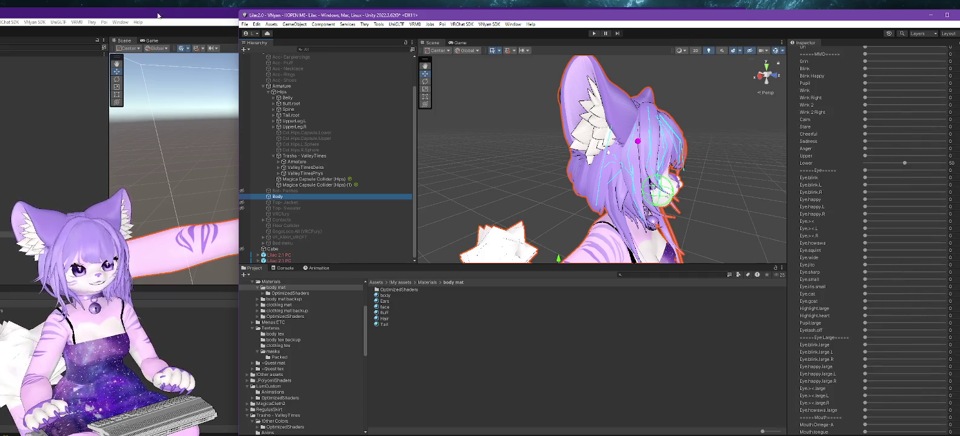
pyautogui.click(155, 15)
pyautogui.moveTo(386, 15); pyautogui.dragTo(423, 9)
pyautogui.scroll(-5, 726, 275)
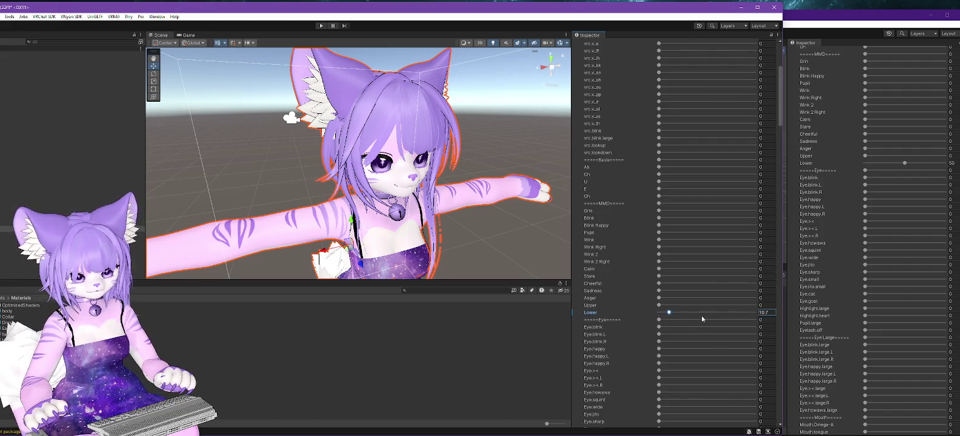
# Set the new Body's Lower blendshape to 50, matching the old avatar
pyautogui.click(829, 316)
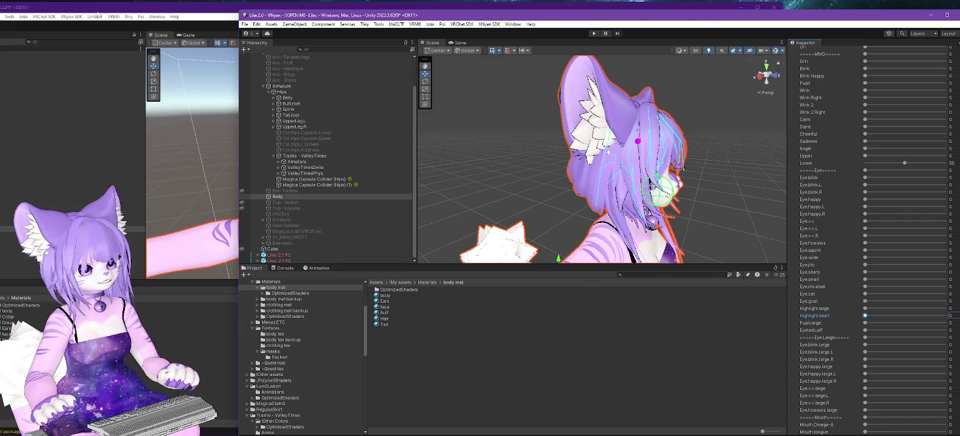
pyautogui.hotkey('alt', 'Tab')
pyautogui.click(773, 311)
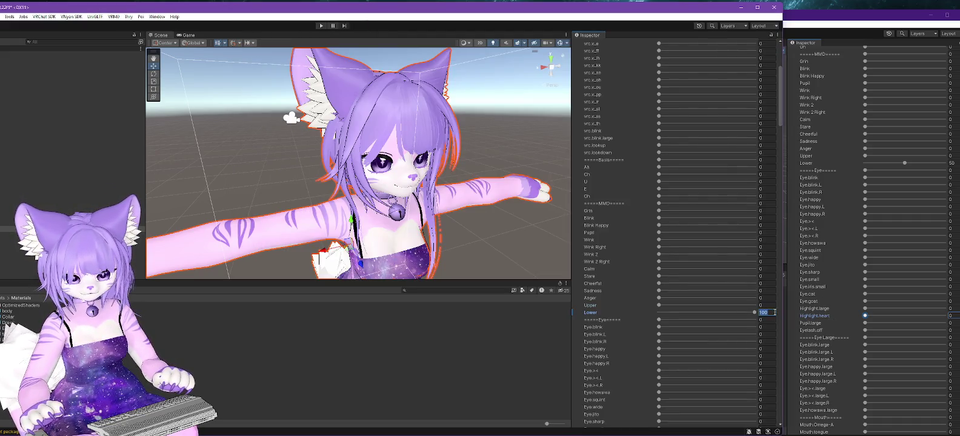
pyautogui.write('50')
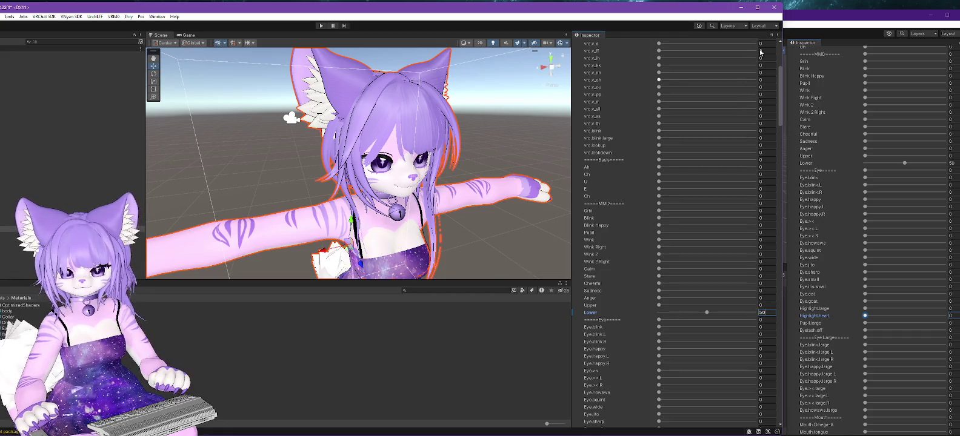
# Scroll down the blendshape list and set Chest.width to 34.1
pyautogui.scroll(-10, 885, 258)
pyautogui.scroll(-4, 890, 257)
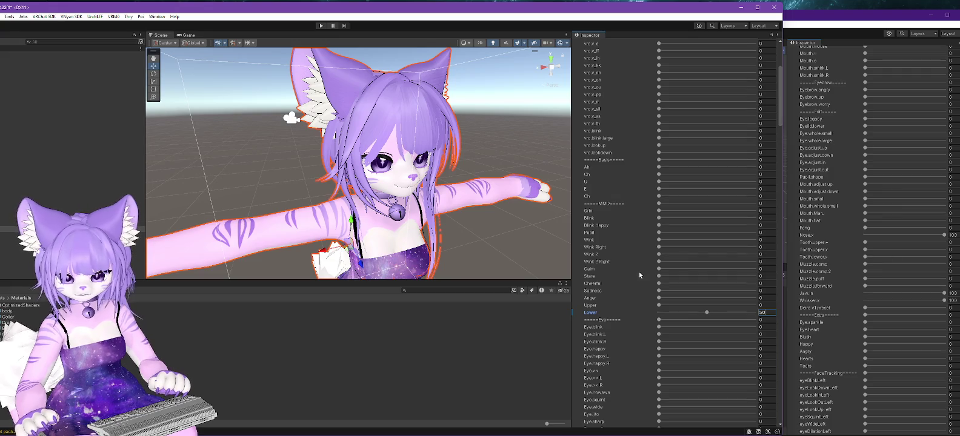
pyautogui.scroll(-3, 644, 272)
pyautogui.scroll(-4, 645, 275)
pyautogui.scroll(-4, 648, 278)
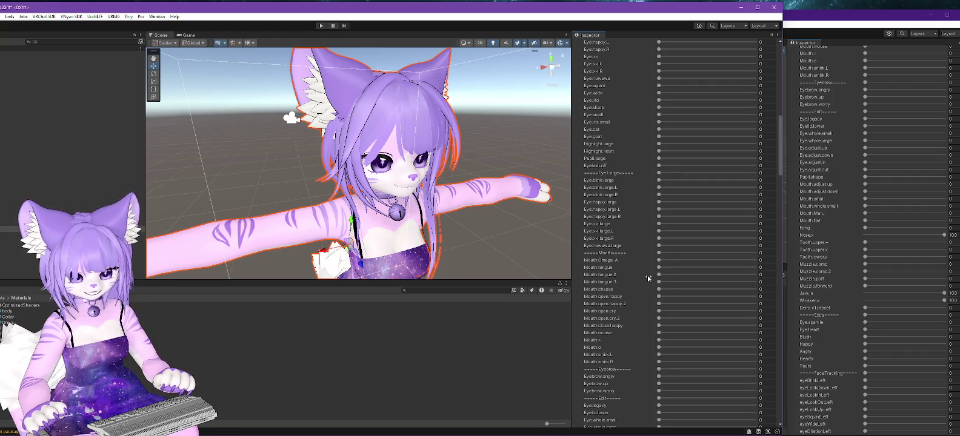
pyautogui.scroll(-4, 648, 278)
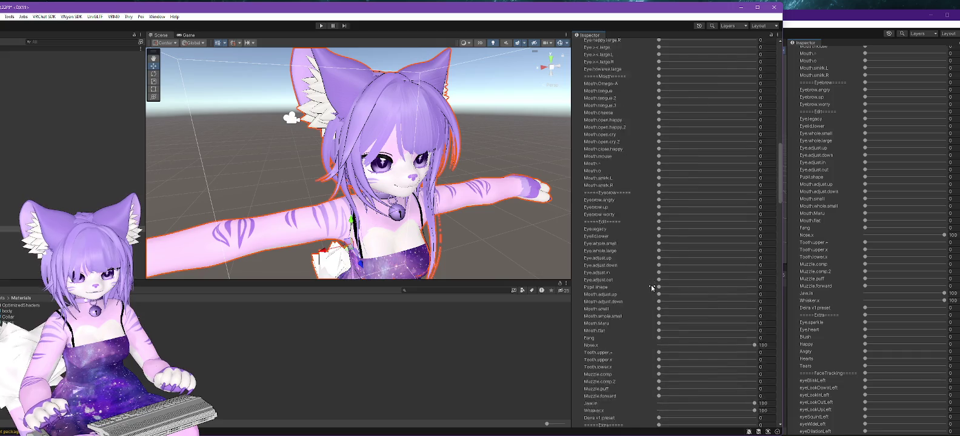
pyautogui.scroll(-3, 651, 287)
pyautogui.scroll(-1, 652, 287)
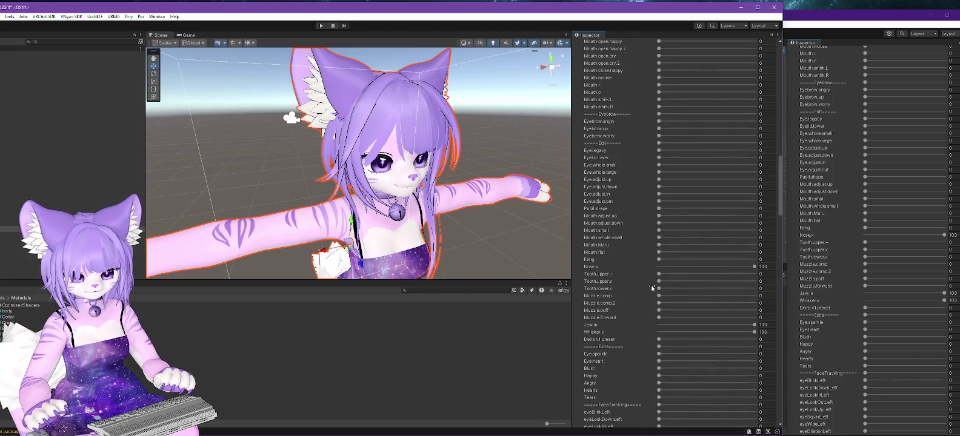
pyautogui.click(658, 274)
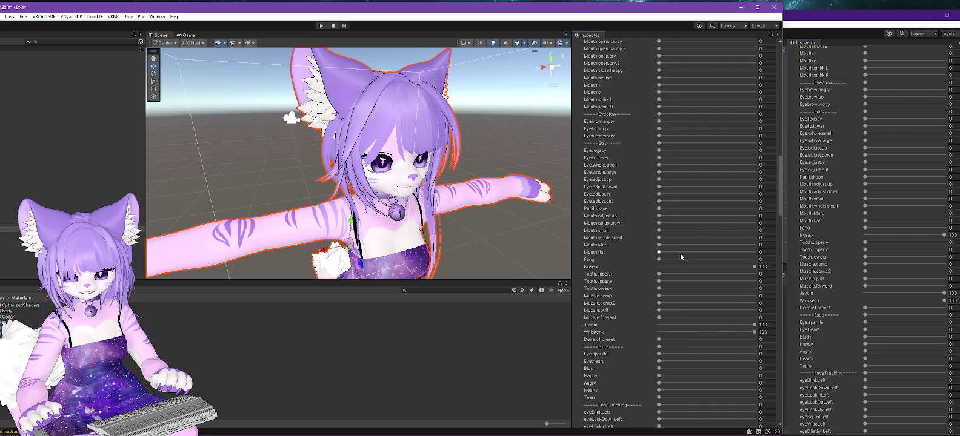
pyautogui.scroll(-15, 912, 306)
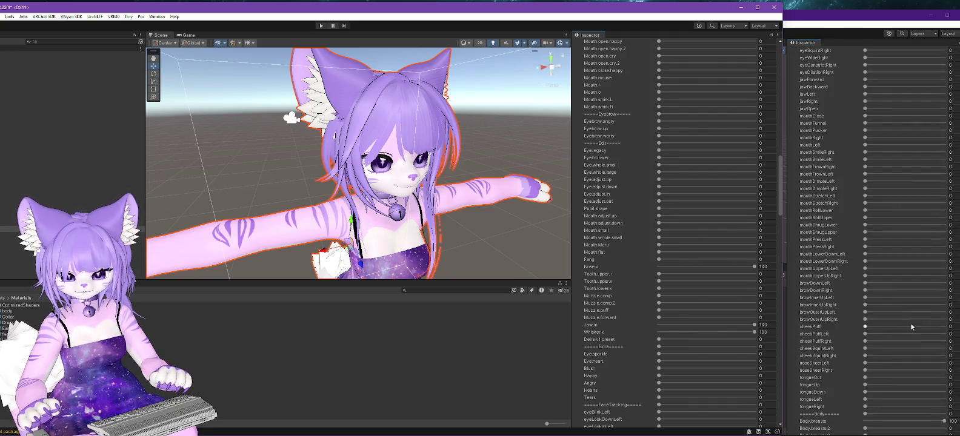
pyautogui.scroll(-15, 632, 296)
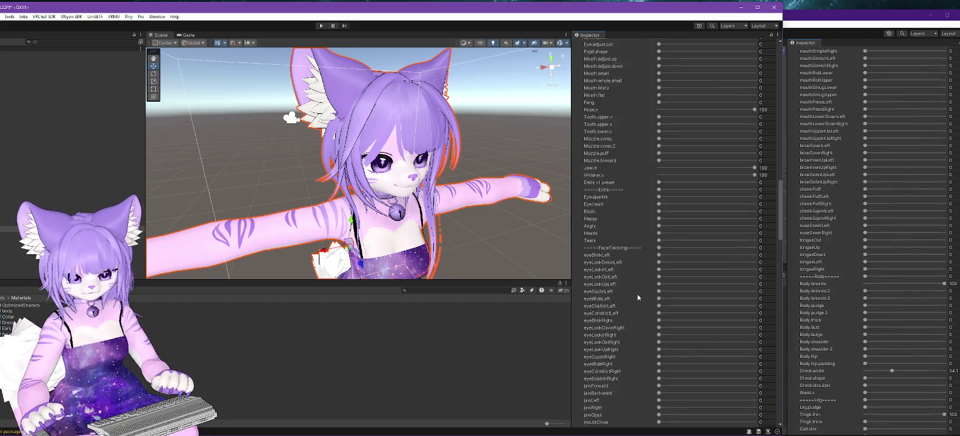
pyautogui.scroll(-10, 633, 296)
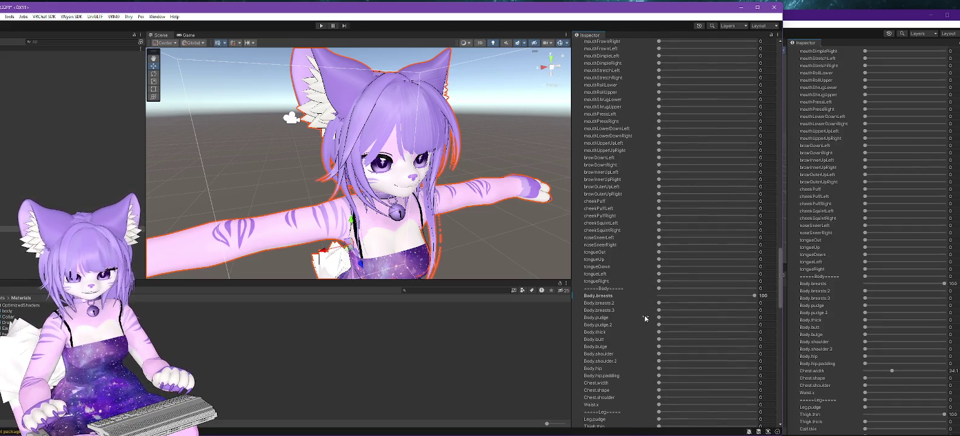
pyautogui.scroll(-3, 644, 317)
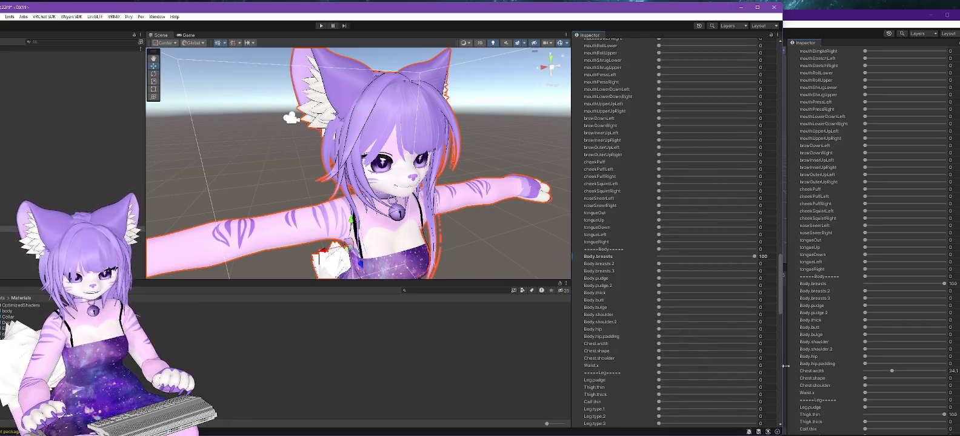
pyautogui.write('34.1')
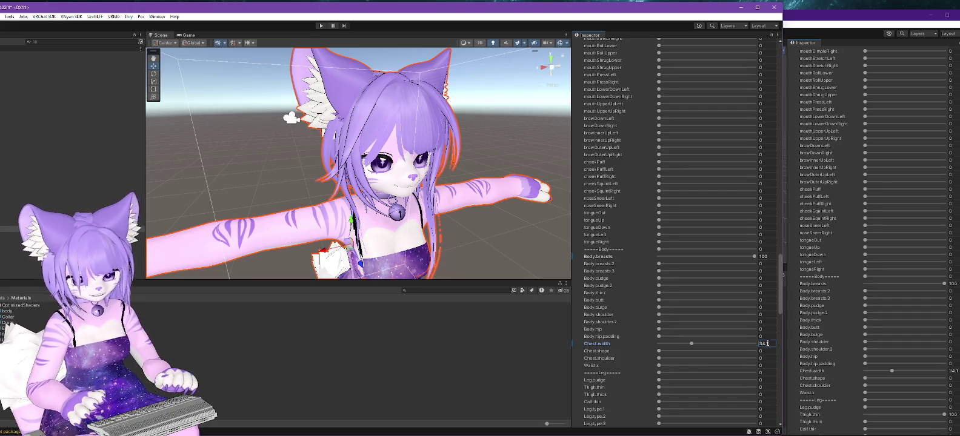
# Set the Thigh.thin and Foot.type.2 blendshapes to 100
pyautogui.scroll(-3, 672, 335)
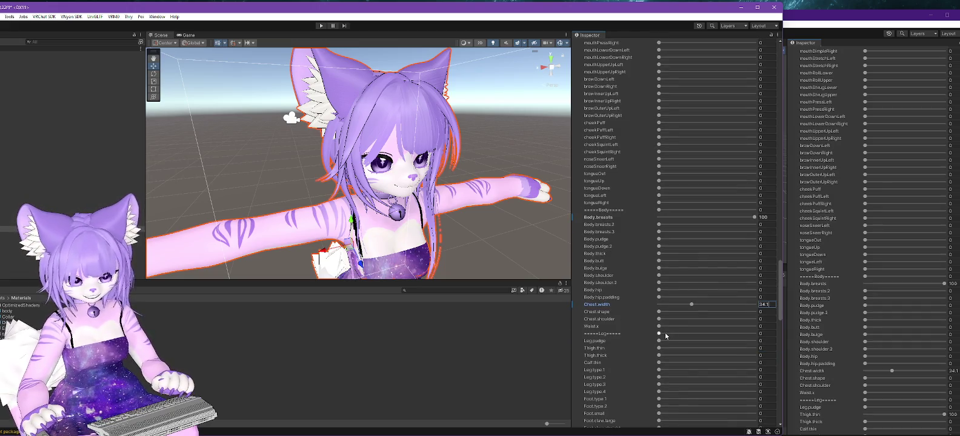
pyautogui.click(767, 347)
pyautogui.write('100')
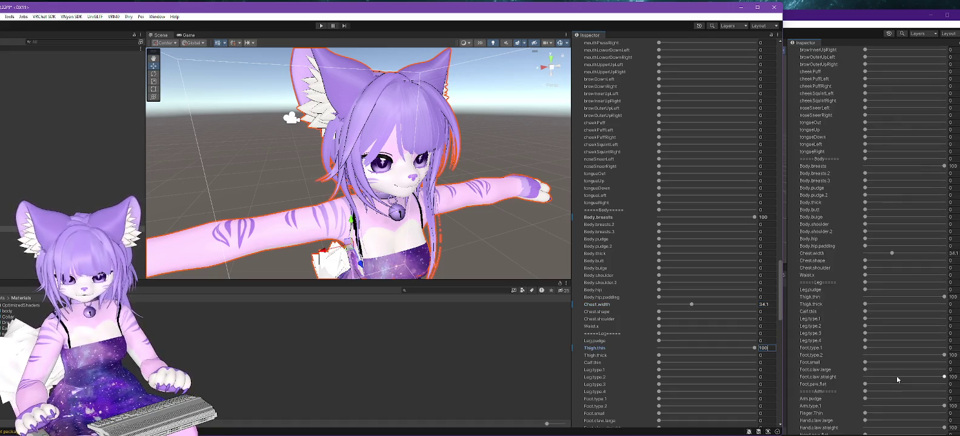
pyautogui.scroll(-5, 897, 380)
pyautogui.scroll(-4, 673, 285)
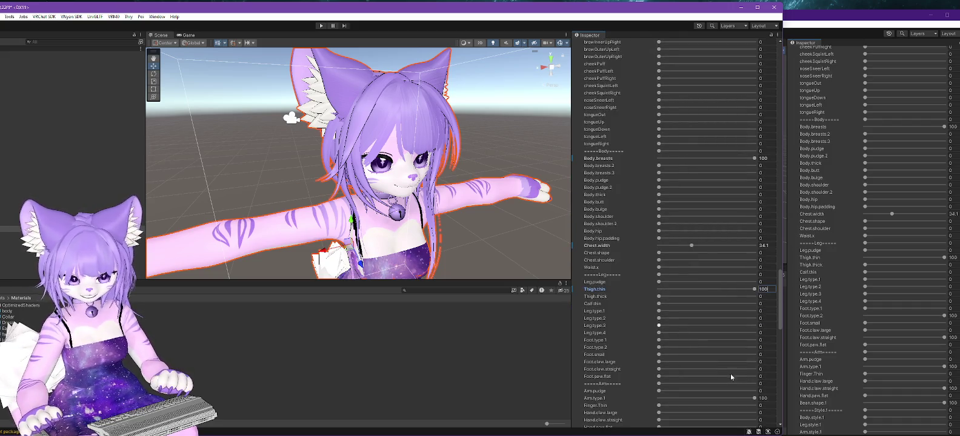
pyautogui.click(768, 348)
pyautogui.write('1')
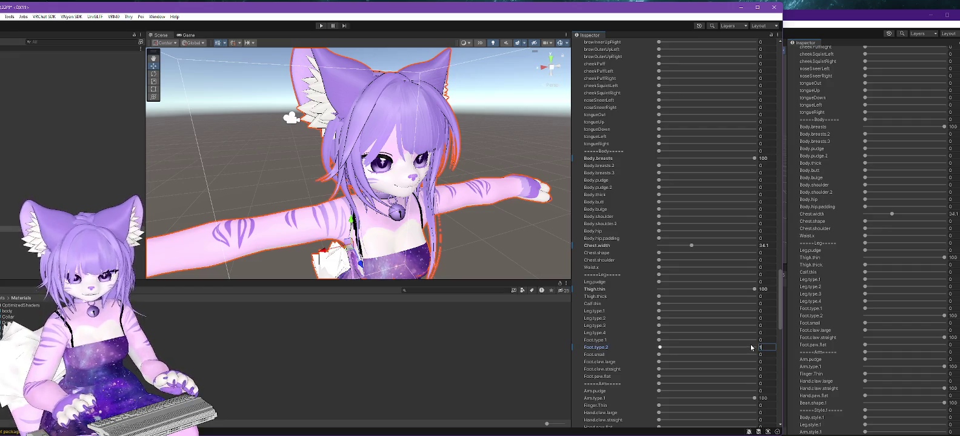
pyautogui.write('00')
pyautogui.scroll(-2, 408, 187)
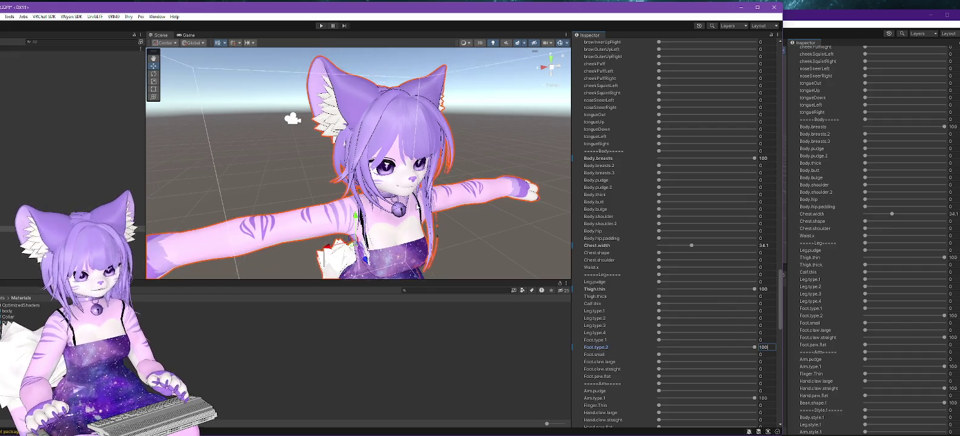
# Frame the avatar and compare foot shapes by toggling Foot.type.2 and trying Foot.type.1
pyautogui.moveTo(418, 282); pyautogui.dragTo(422, 367)
pyautogui.press('f')
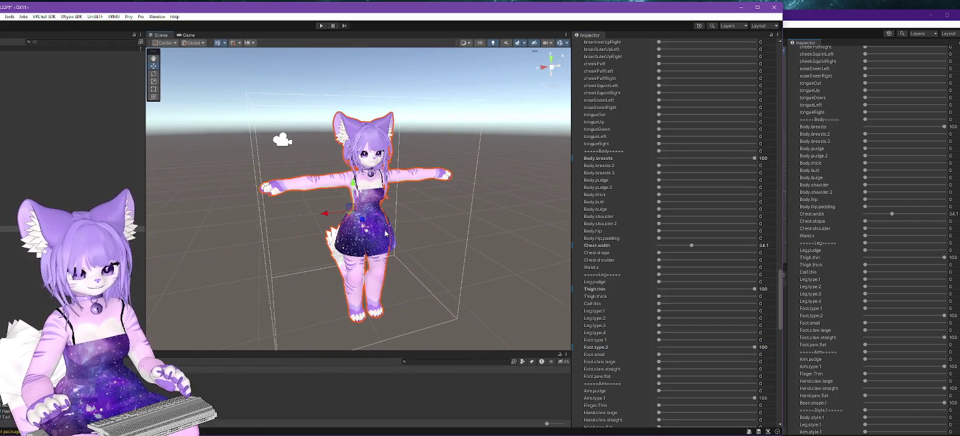
pyautogui.click(762, 347)
pyautogui.write('0')
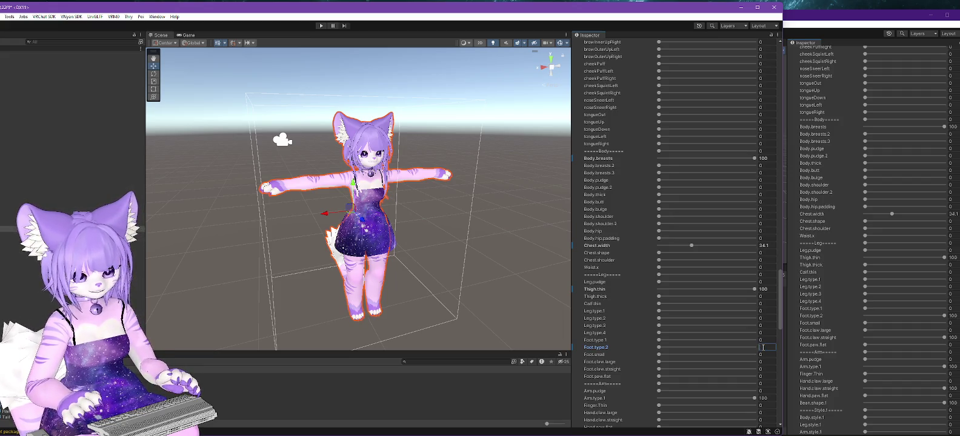
pyautogui.write('00')
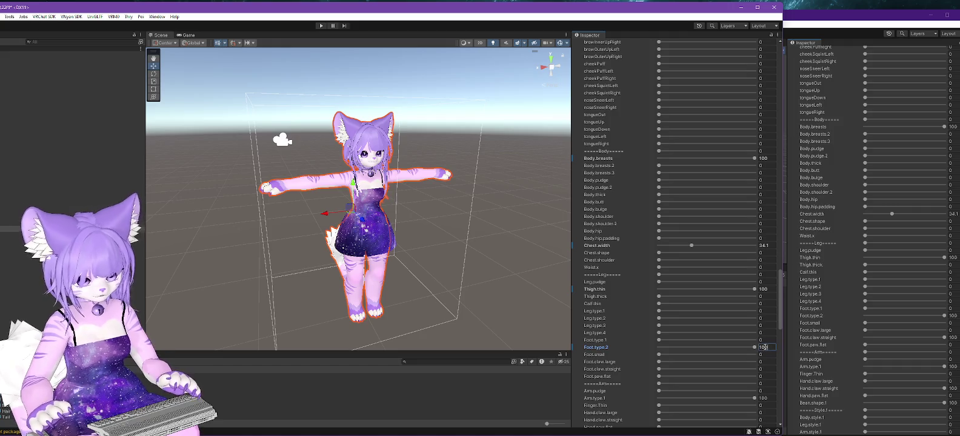
pyautogui.moveTo(755, 347); pyautogui.dragTo(659, 348)
pyautogui.hotkey('ctrl', 'z')
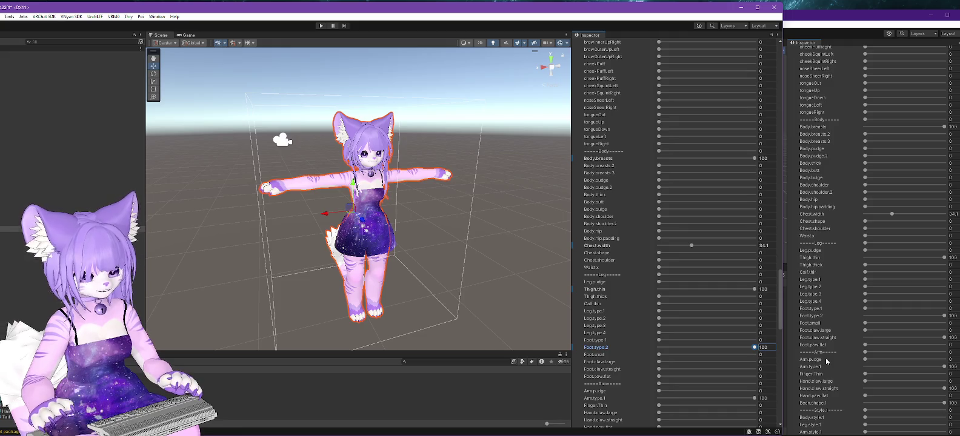
pyautogui.hotkey('ctrl', 'y')
pyautogui.click(659, 340)
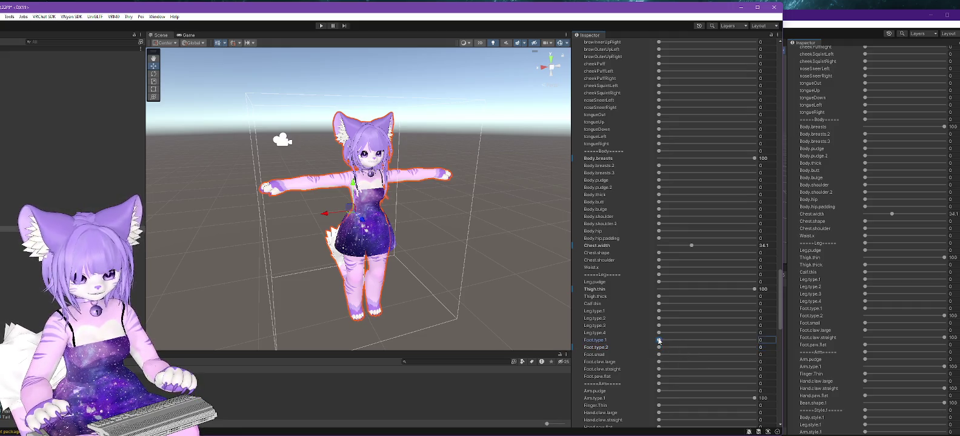
pyautogui.write('100')
pyautogui.hotkey('ctrl', 'z')
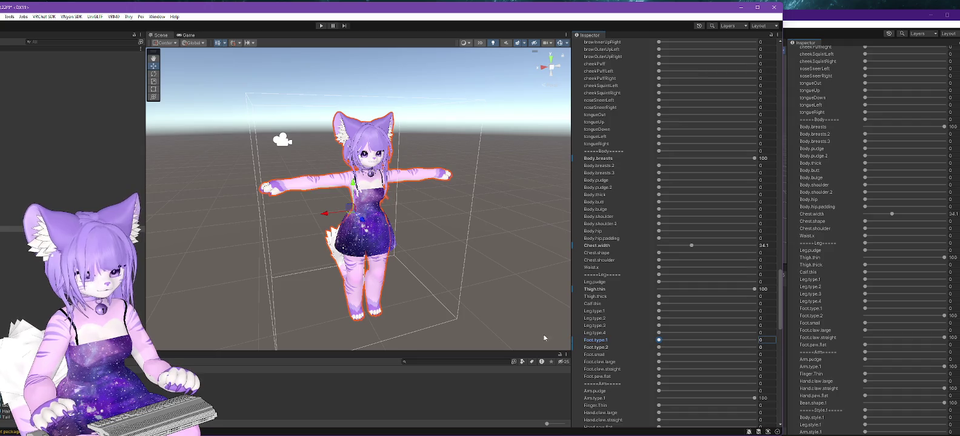
# Restore Foot.type.2 and set Foot.claw.straight and Hand.claw.straight to 100
pyautogui.moveTo(660, 348); pyautogui.dragTo(768, 346)
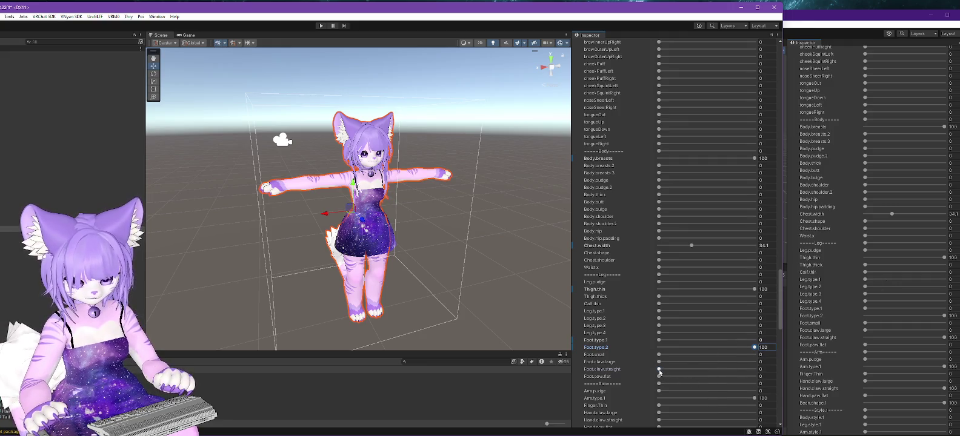
pyautogui.moveTo(659, 369); pyautogui.dragTo(828, 374)
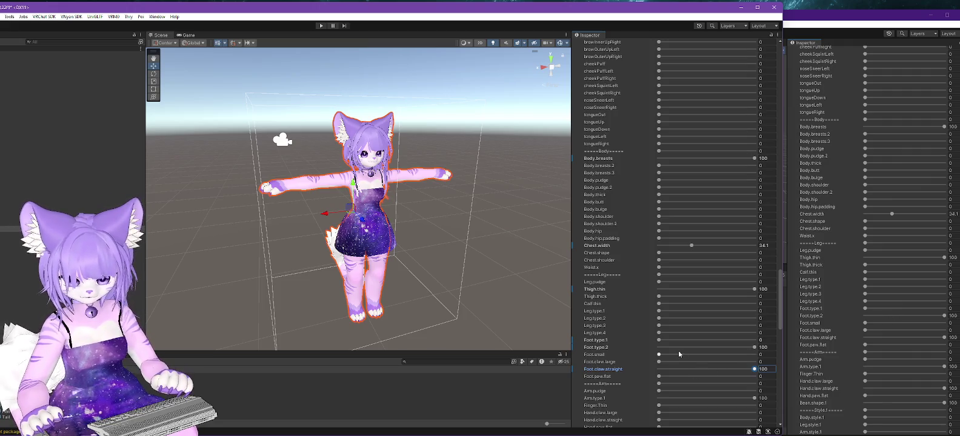
pyautogui.scroll(-3, 678, 348)
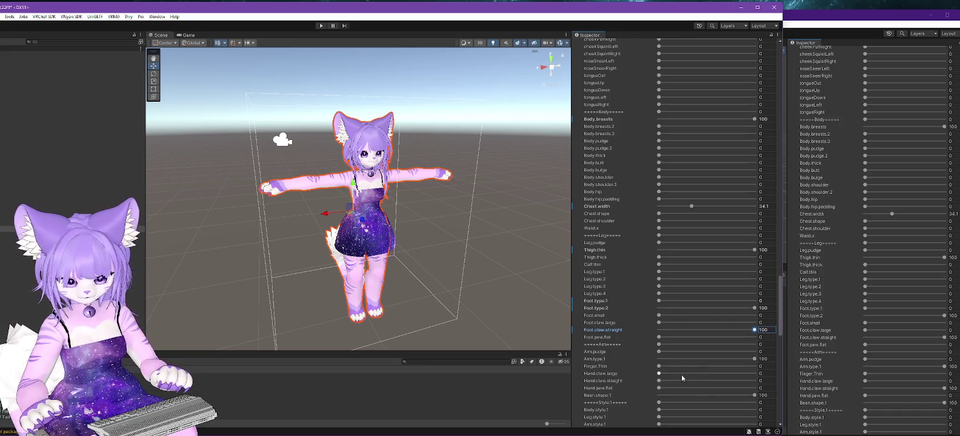
pyautogui.moveTo(659, 382); pyautogui.dragTo(755, 381)
# Set Hand.claw.large to 100 and inspect the paw while testing Bean.shape.1
pyautogui.press('f')
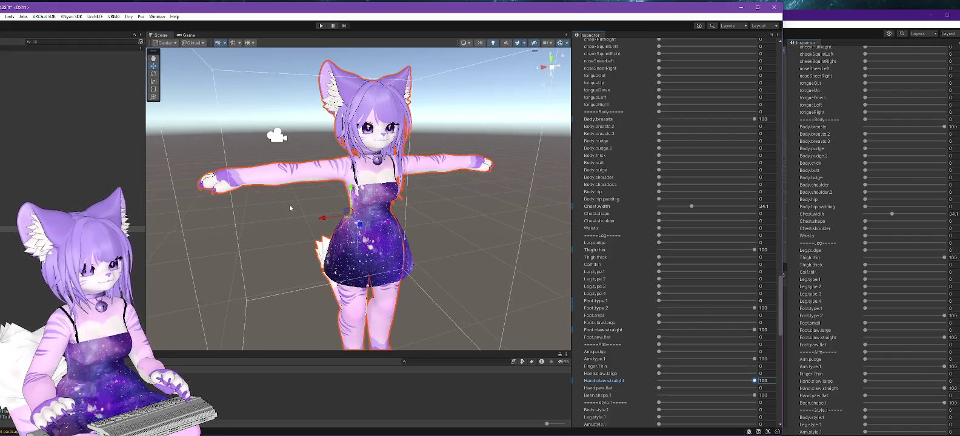
pyautogui.moveTo(659, 374)
pyautogui.mouseDown()
pyautogui.moveTo(755, 373)
pyautogui.moveTo(513, 379)
pyautogui.mouseUp()
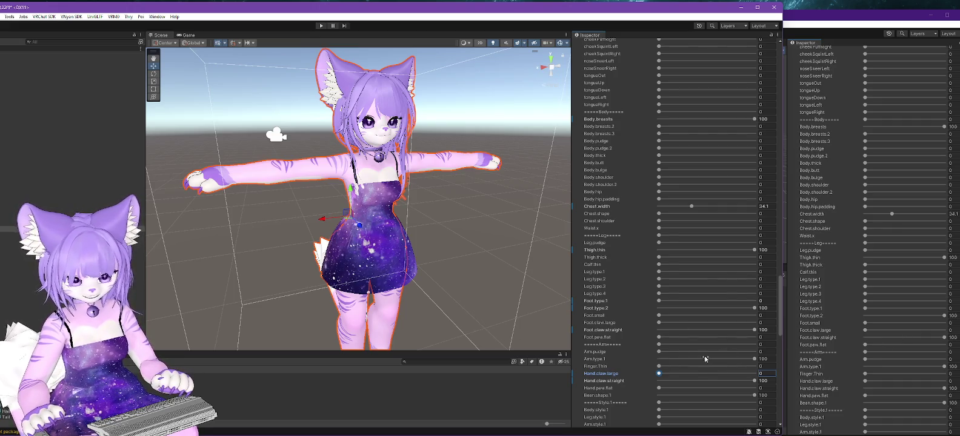
pyautogui.moveTo(316, 235)
pyautogui.mouseDown()
pyautogui.moveTo(316, 149)
pyautogui.moveTo(343, 115)
pyautogui.moveTo(336, 44)
pyautogui.moveTo(279, 433)
pyautogui.mouseUp()
pyautogui.moveTo(304, 314)
pyautogui.mouseDown()
pyautogui.moveTo(393, 261)
pyautogui.moveTo(363, 267)
pyautogui.mouseUp()
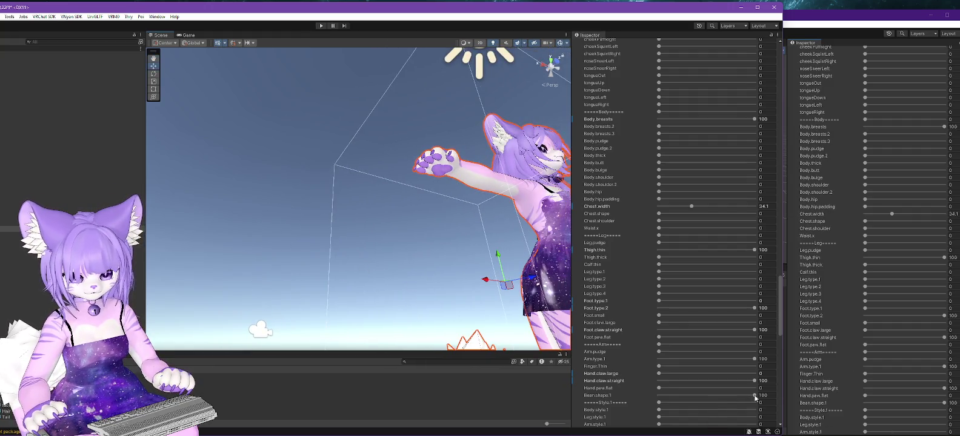
pyautogui.moveTo(754, 396); pyautogui.dragTo(570, 395)
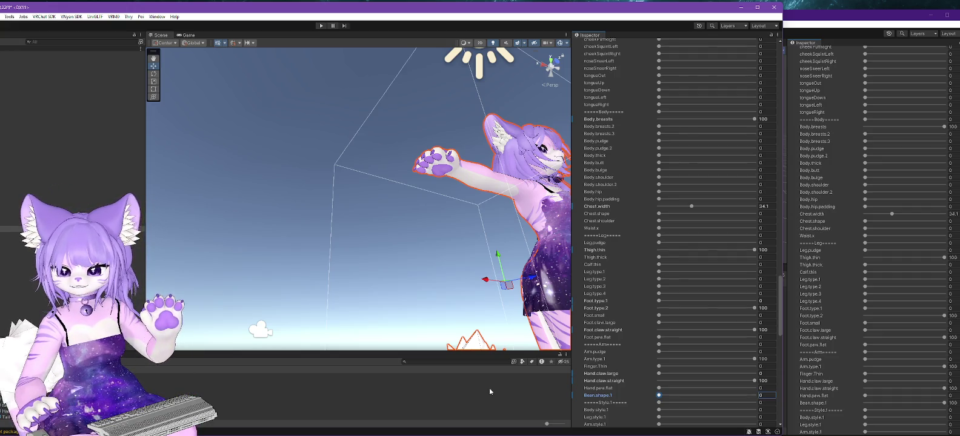
pyautogui.write('100')
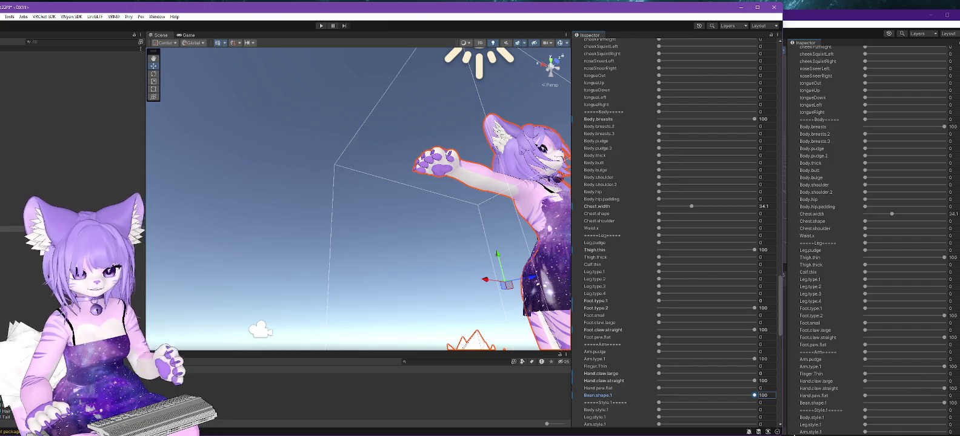
# Set the bridge 2 and bridge 3 piercing blendshapes to 100
pyautogui.scroll(-5, 849, 316)
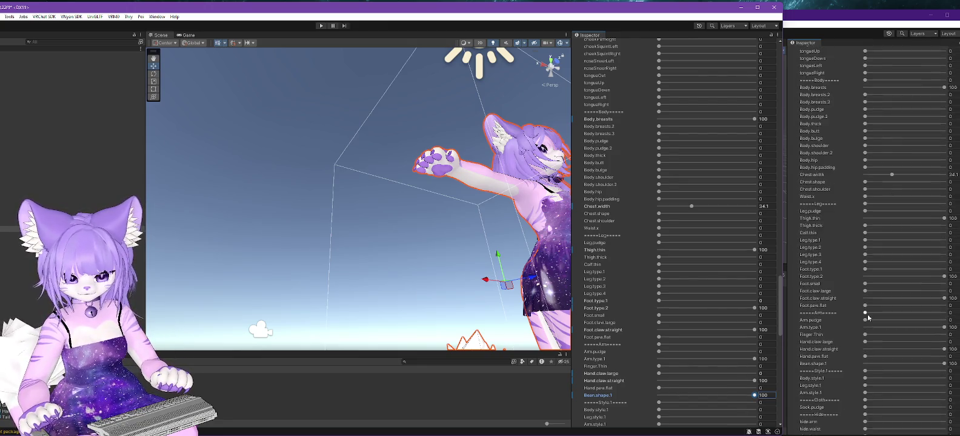
pyautogui.scroll(-8, 834, 320)
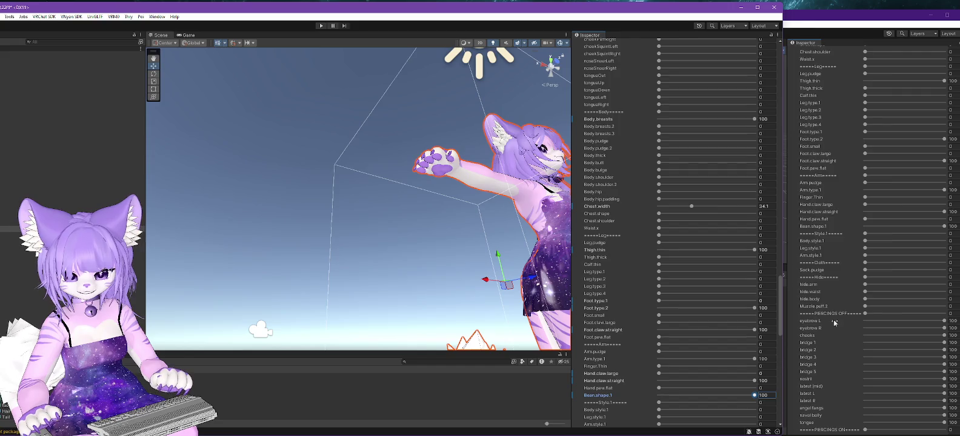
pyautogui.scroll(-10, 693, 306)
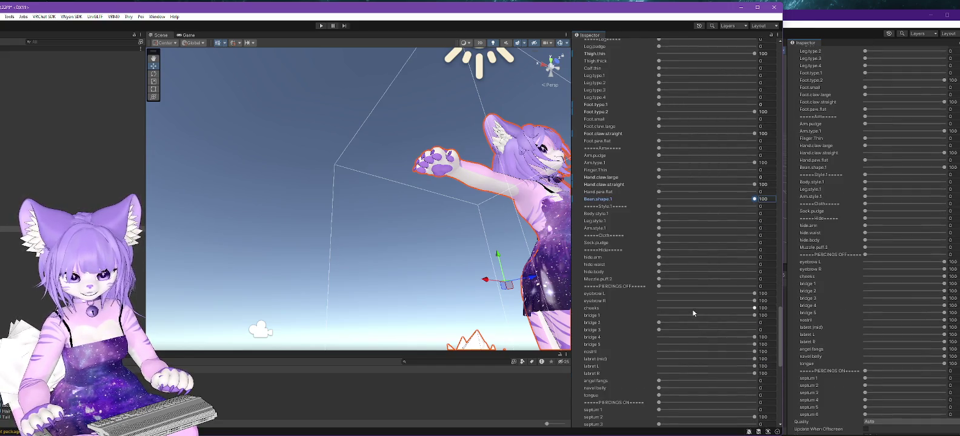
pyautogui.moveTo(659, 324); pyautogui.dragTo(755, 323)
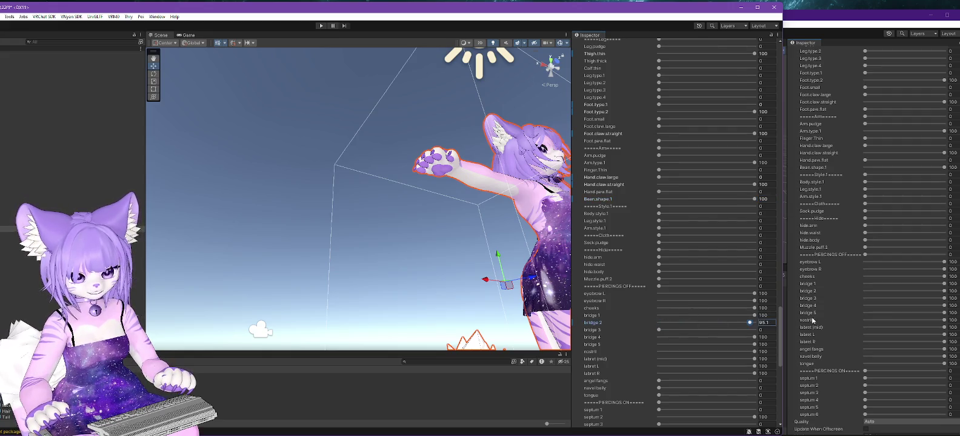
pyautogui.moveTo(660, 330); pyautogui.dragTo(755, 330)
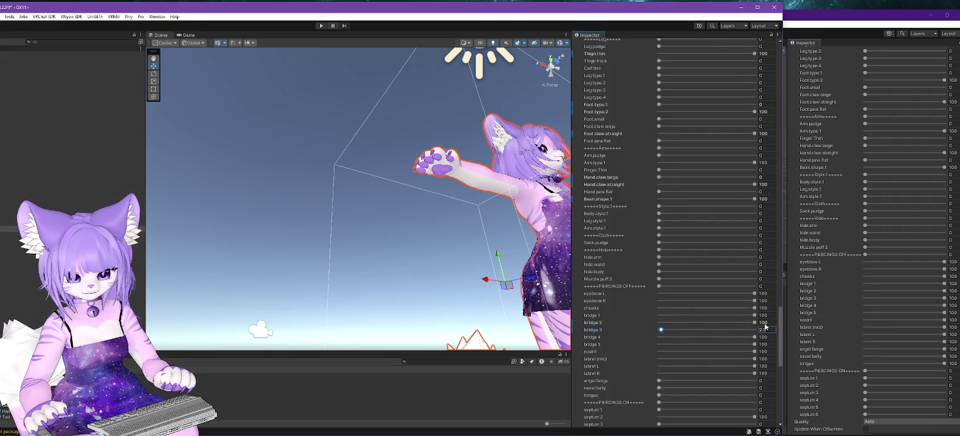
# Orbit the Scene view to face the avatar's front and select her dress
pyautogui.scroll(-3, 869, 316)
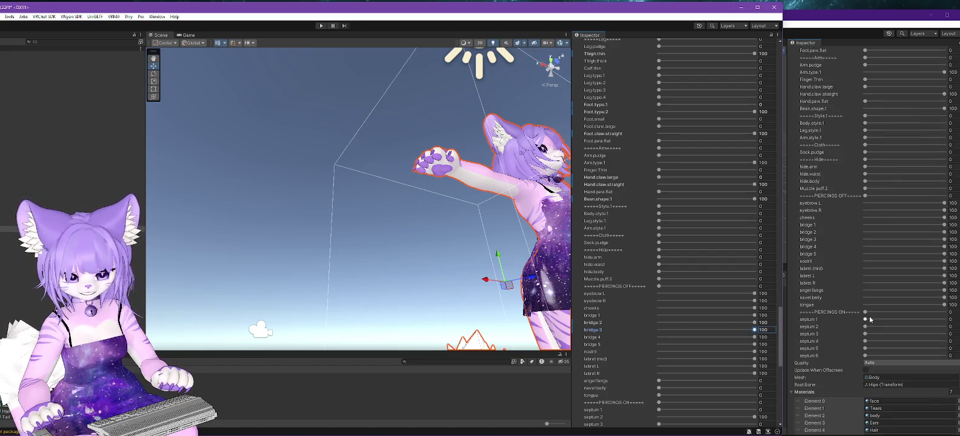
pyautogui.scroll(-3, 882, 280)
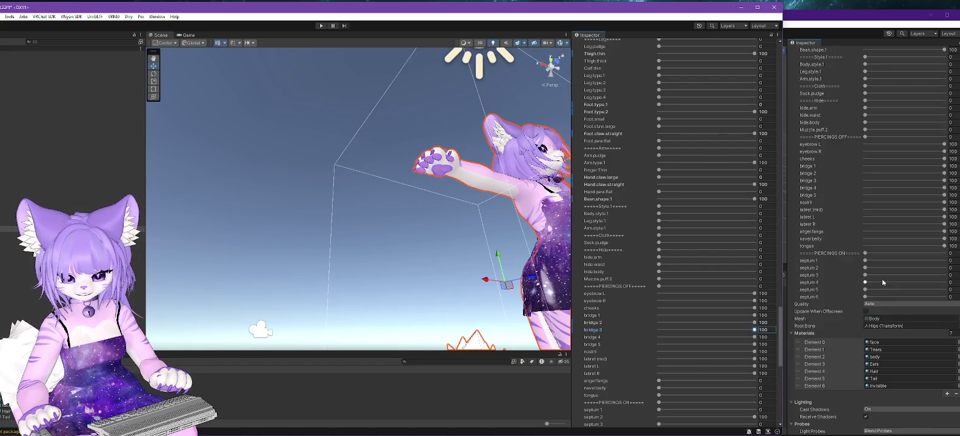
pyautogui.scroll(-7, 670, 300)
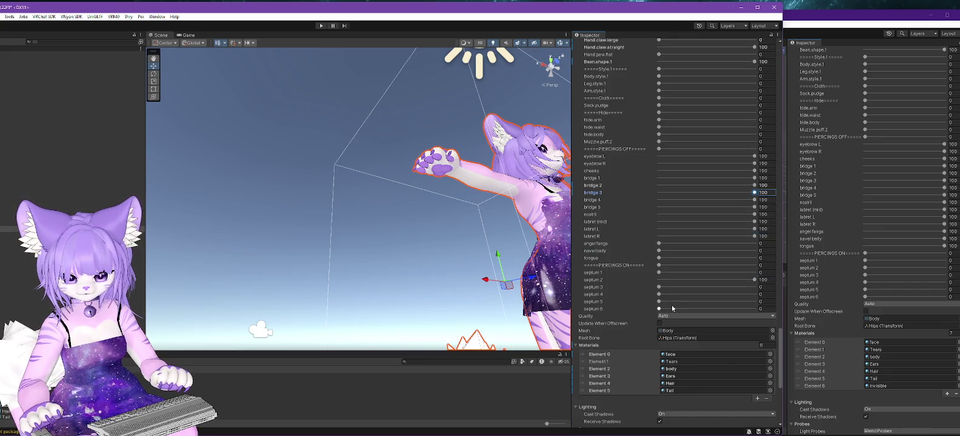
pyautogui.moveTo(471, 256)
pyautogui.mouseDown()
pyautogui.moveTo(451, 301)
pyautogui.moveTo(440, 231)
pyautogui.moveTo(424, 257)
pyautogui.moveTo(441, 256)
pyautogui.moveTo(416, 309)
pyautogui.moveTo(375, 200)
pyautogui.moveTo(443, 268)
pyautogui.moveTo(492, 373)
pyautogui.mouseUp()
pyautogui.scroll(2, 450, 301)
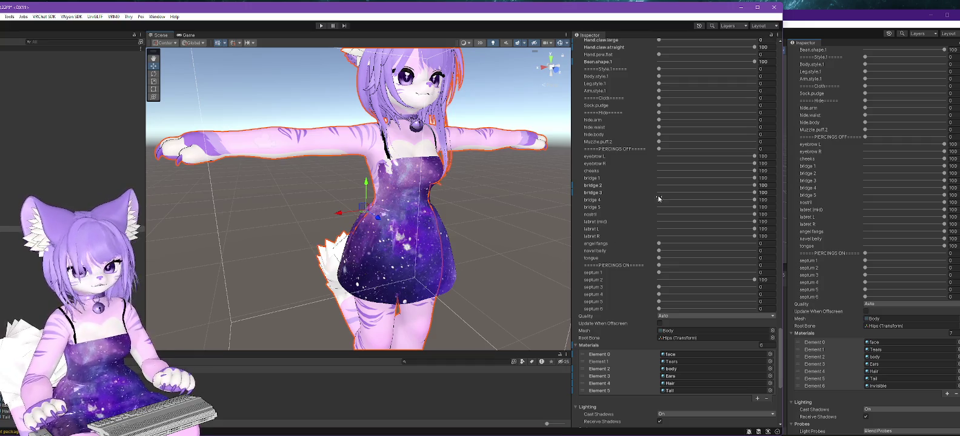
pyautogui.click(397, 242)
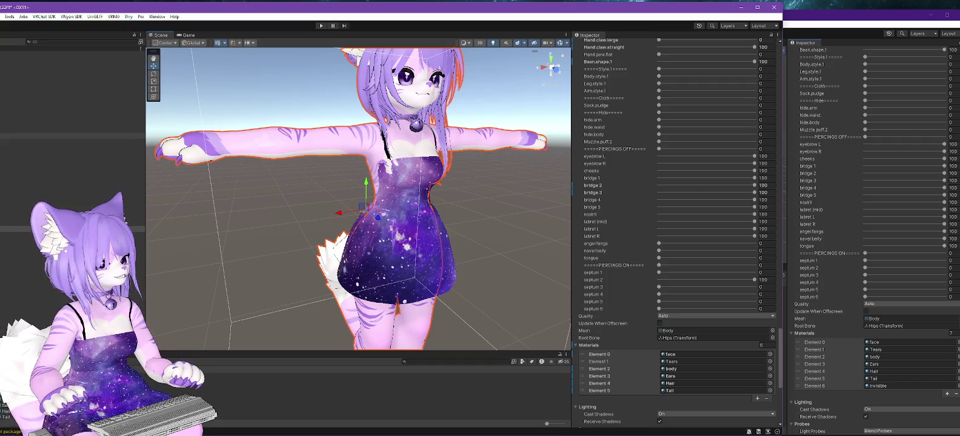
# Enter 34 for the ValleyTimesDeira dress's Chest.width blendshape, then switch to the Lilac2.0 project
pyautogui.scroll(10, 643, 252)
pyautogui.scroll(15, 660, 220)
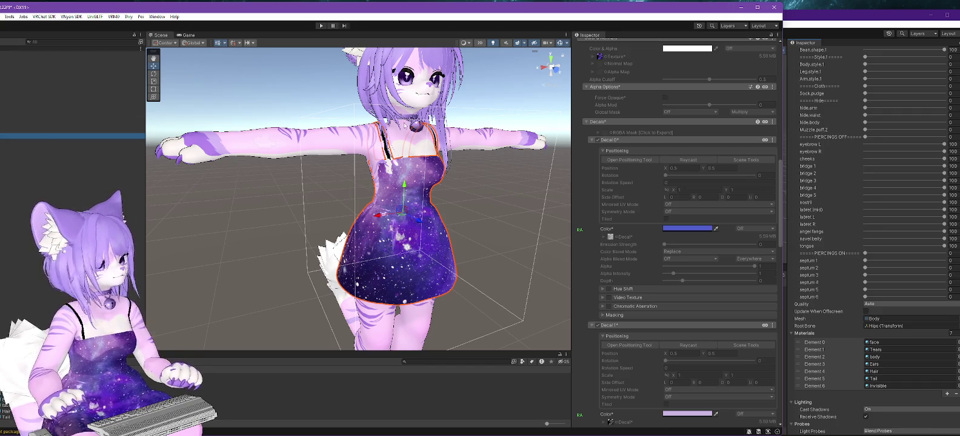
pyautogui.scroll(15, 672, 199)
pyautogui.scroll(3, 672, 198)
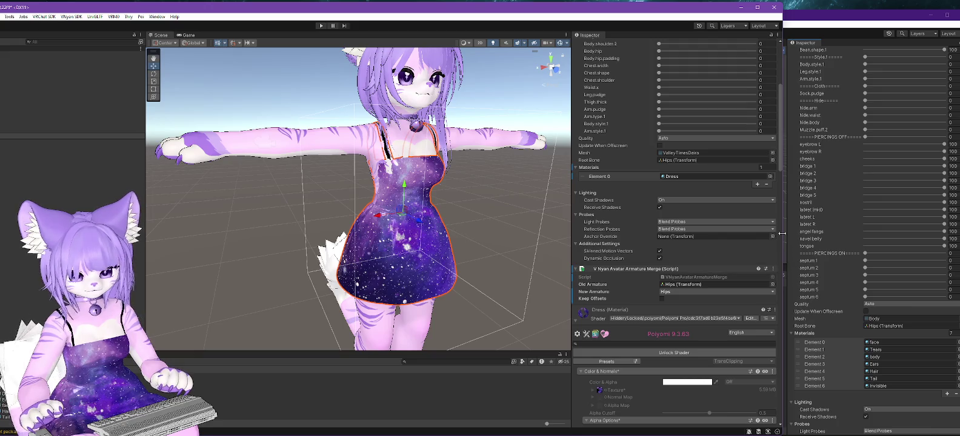
pyautogui.scroll(13, 717, 155)
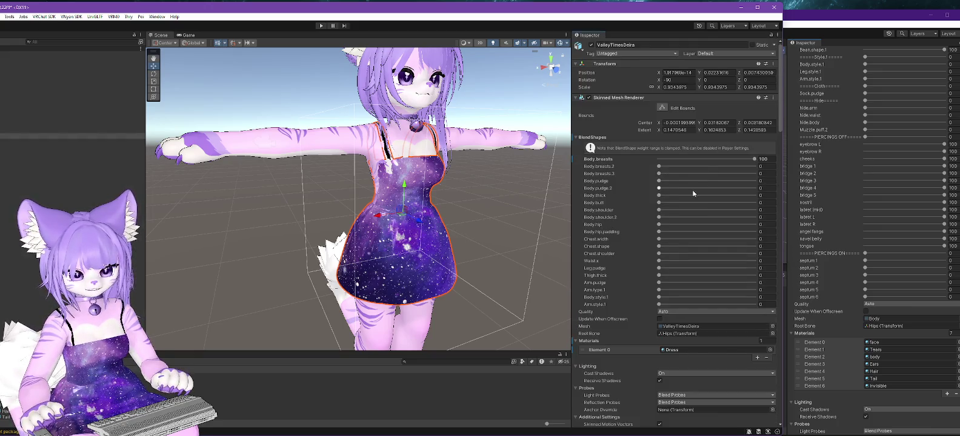
pyautogui.scroll(10, 910, 253)
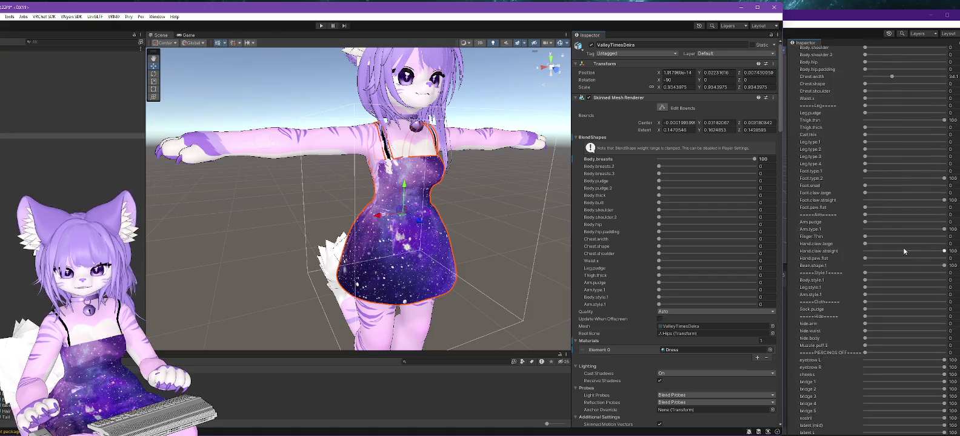
pyautogui.click(763, 238)
pyautogui.write('34.1')
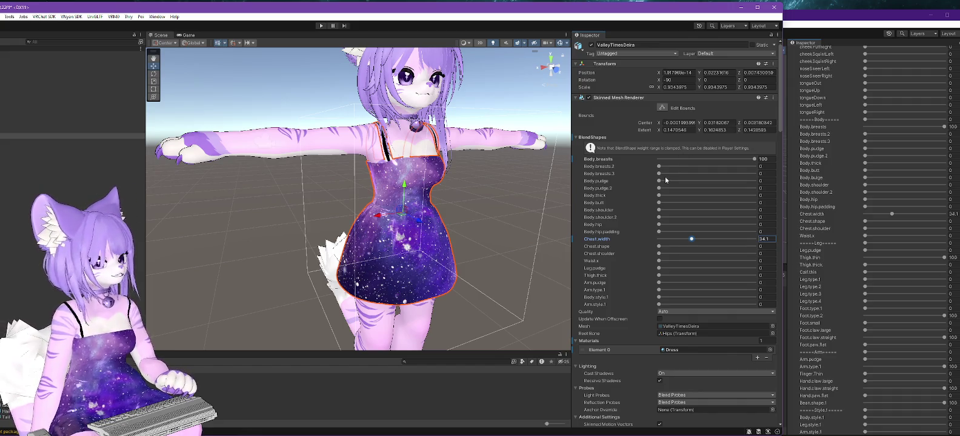
pyautogui.click(887, 17)
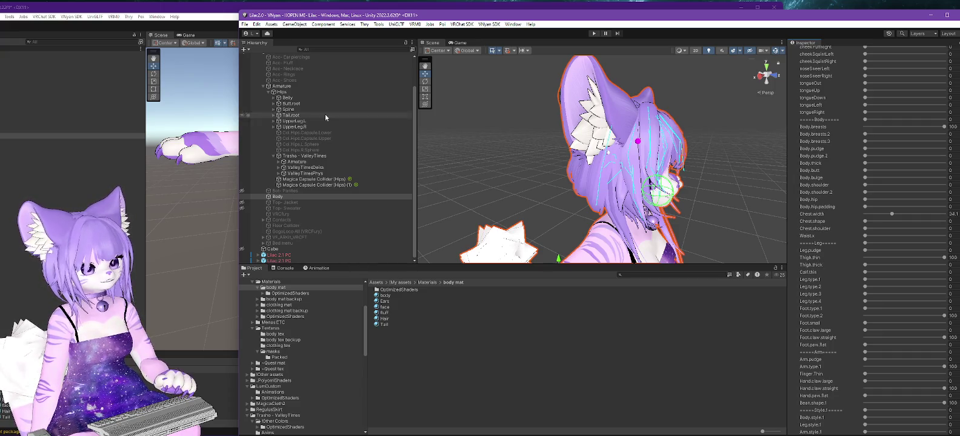
# Try filtering the Hierarchy by name, then clear the search and the Armature selection
pyautogui.click(318, 86)
pyautogui.click(322, 50)
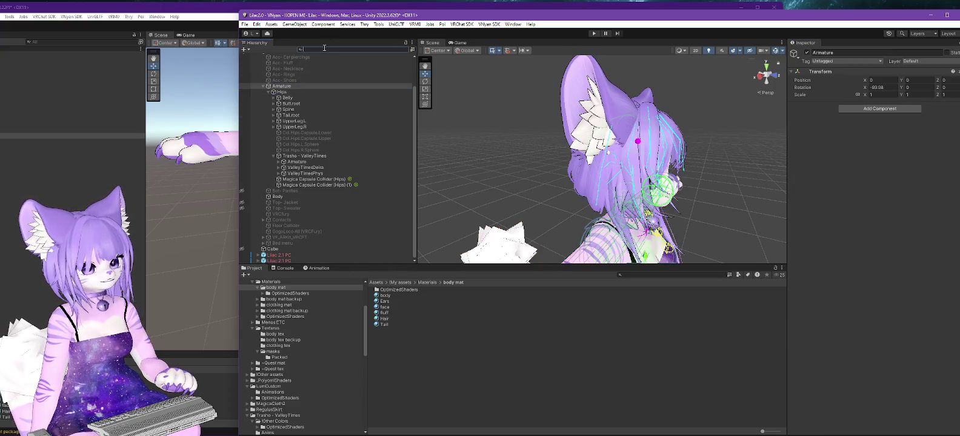
pyautogui.write('gica')
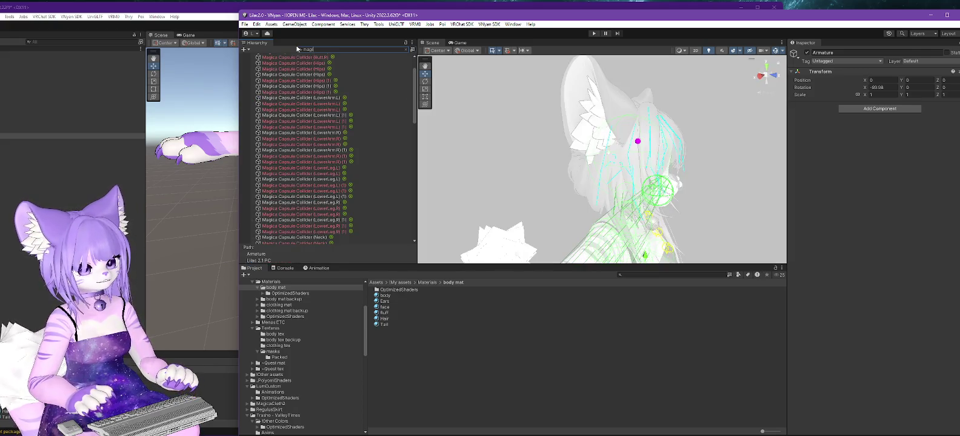
pyautogui.click(405, 49)
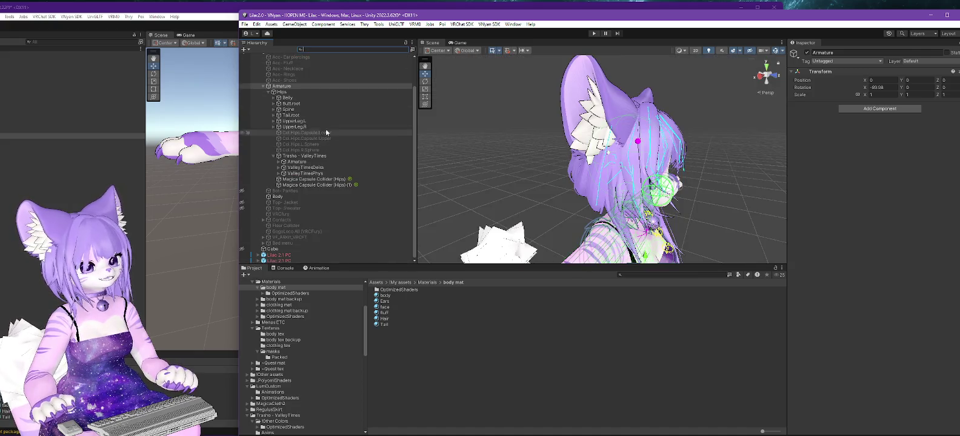
pyautogui.click(282, 255)
pyautogui.scroll(1, 354, 141)
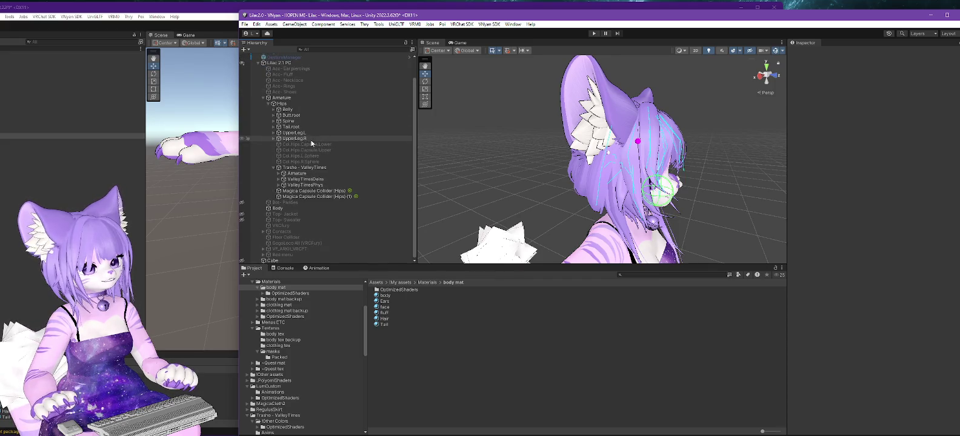
# Filter the Hierarchy for Magica objects, select them all, and choose Assets > Export Package
pyautogui.click(326, 49)
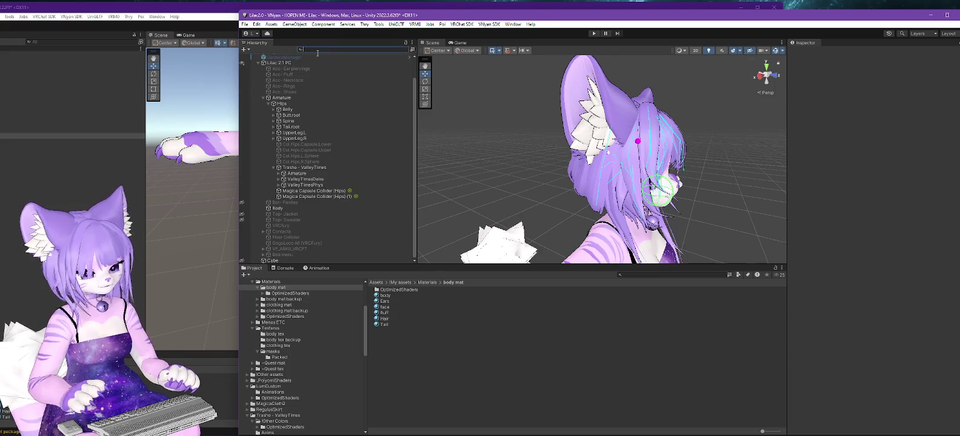
pyautogui.write('magica')
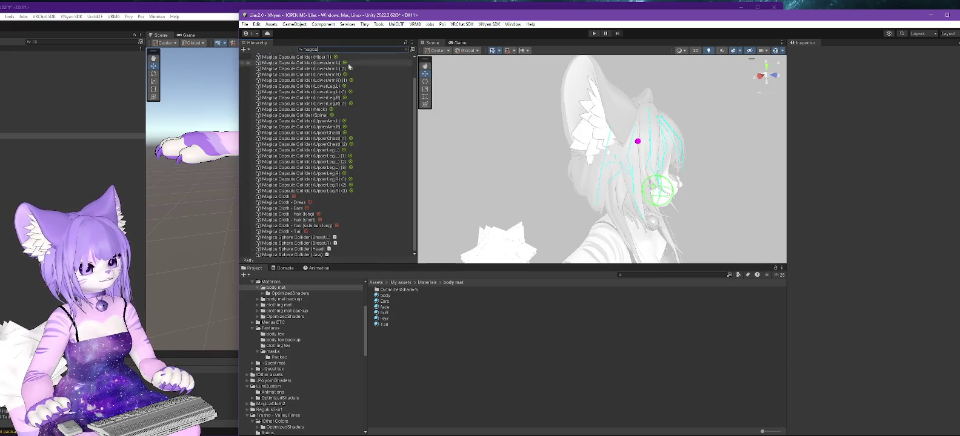
pyautogui.scroll(2, 272, 66)
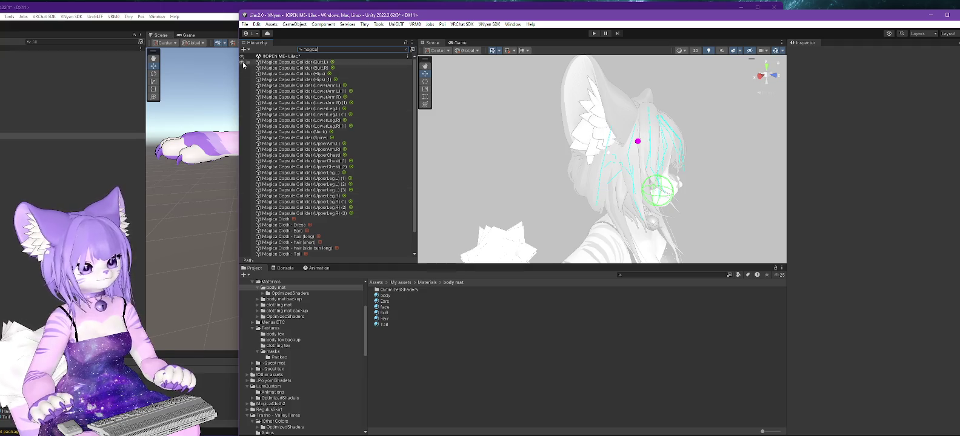
pyautogui.click(299, 62)
pyautogui.scroll(-2, 318, 113)
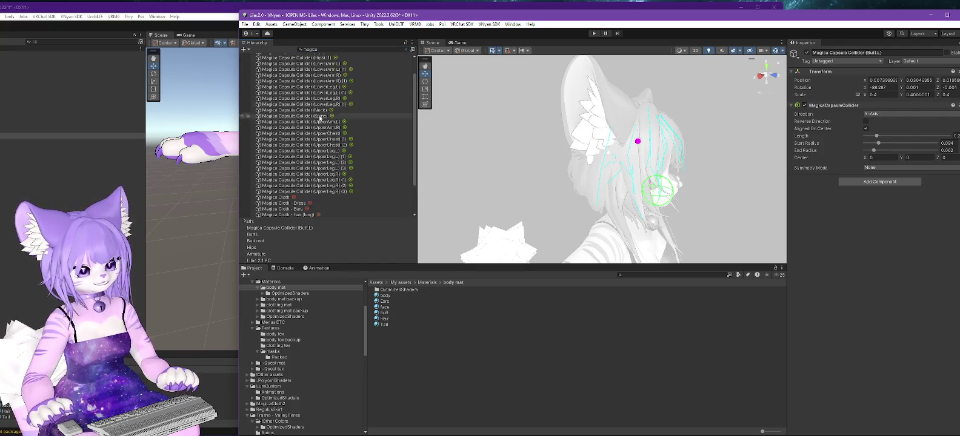
pyautogui.scroll(-3, 319, 113)
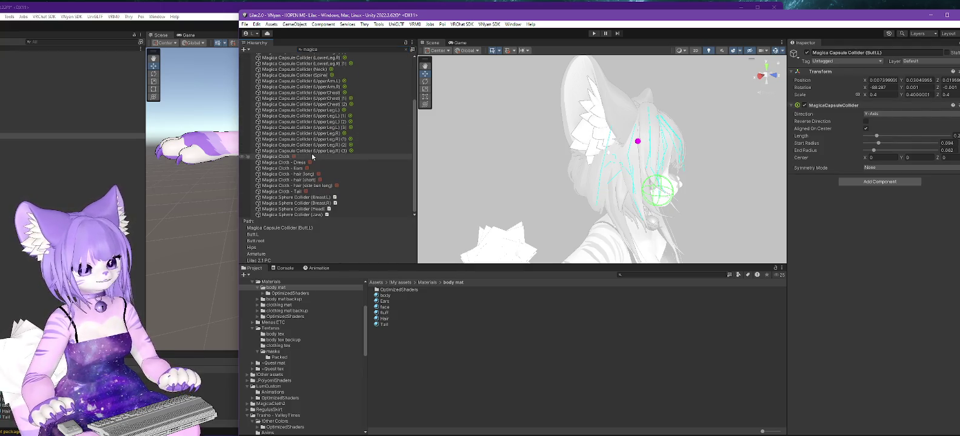
pyautogui.keyDown('shift'); pyautogui.click(304, 215); pyautogui.keyUp('shift')
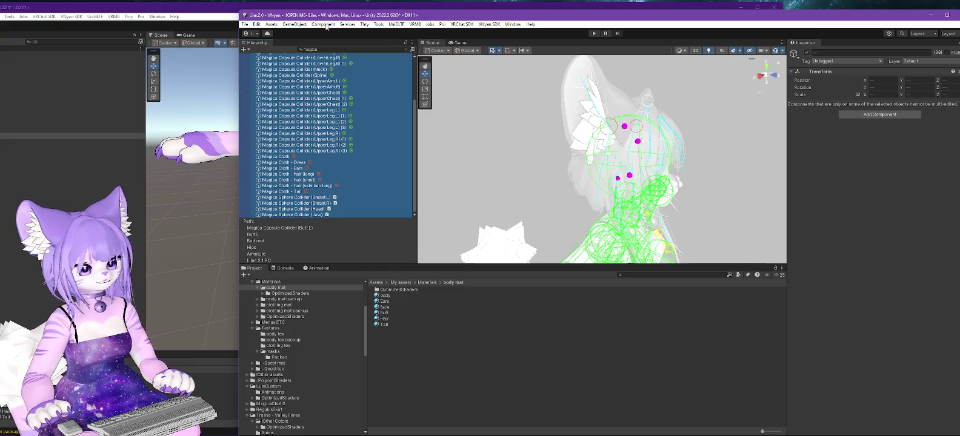
pyautogui.click(271, 24)
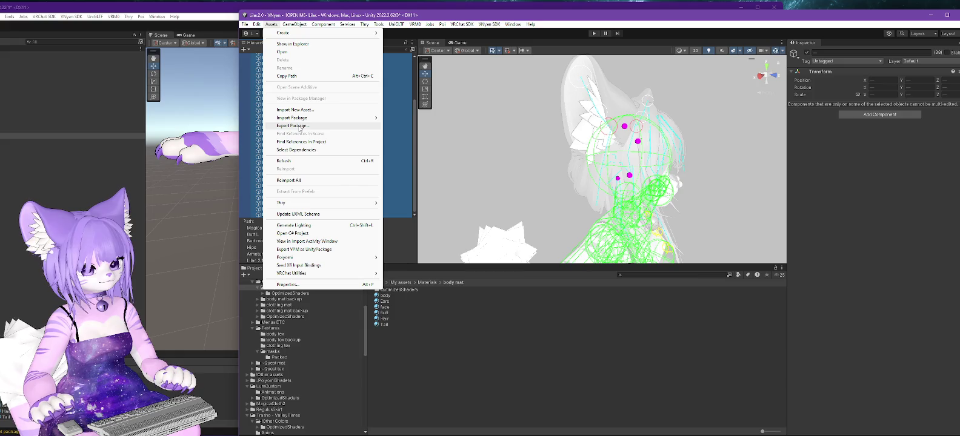
pyautogui.click(300, 127)
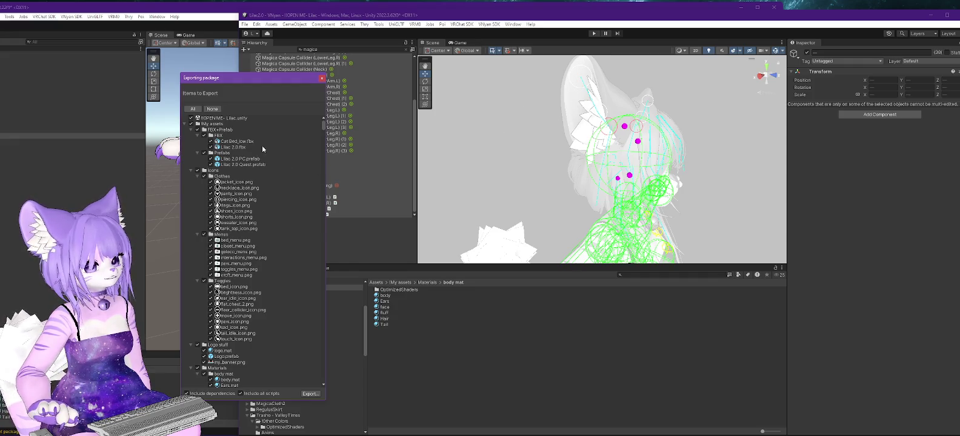
# Collapse every top-level folder in the export list, from !My assets down to VSFStubs
pyautogui.click(184, 124)
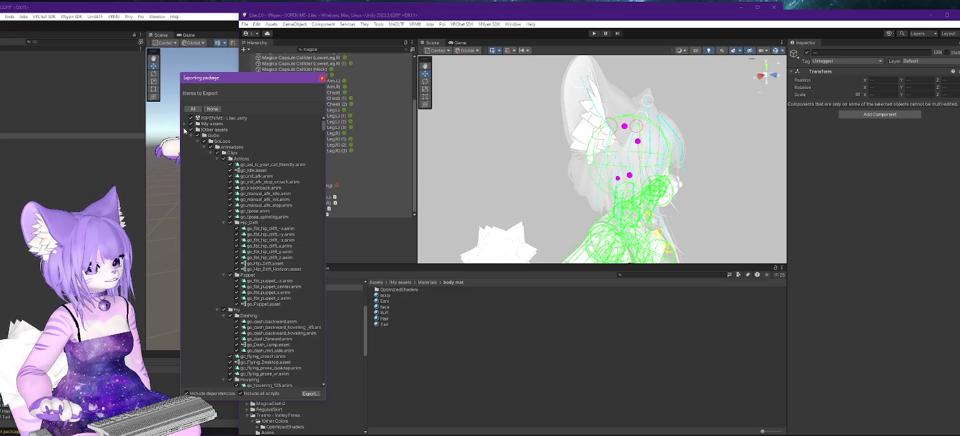
pyautogui.click(185, 130)
pyautogui.click(185, 136)
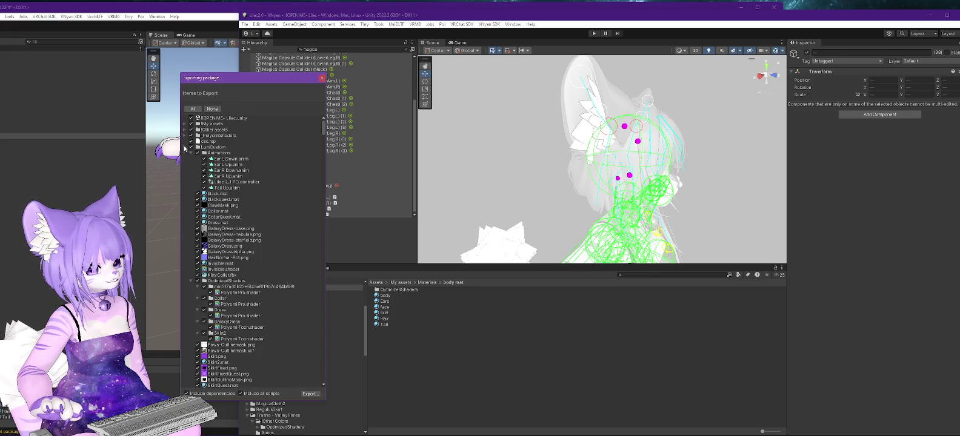
pyautogui.click(186, 148)
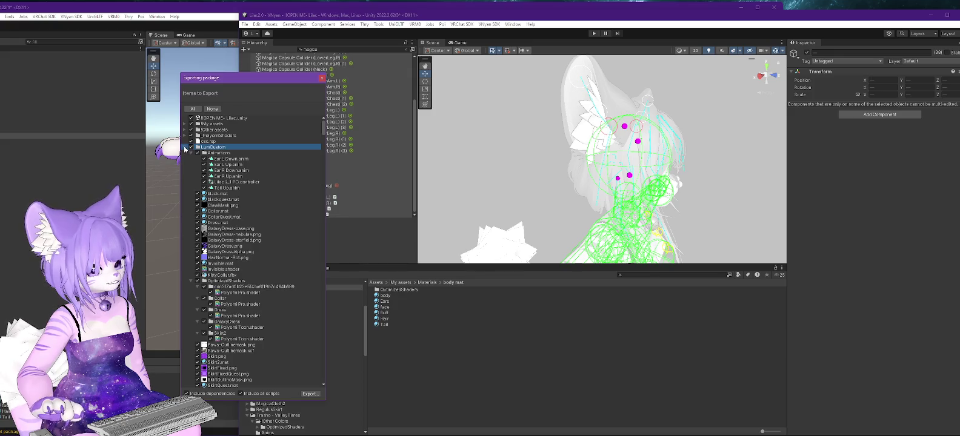
pyautogui.click(185, 148)
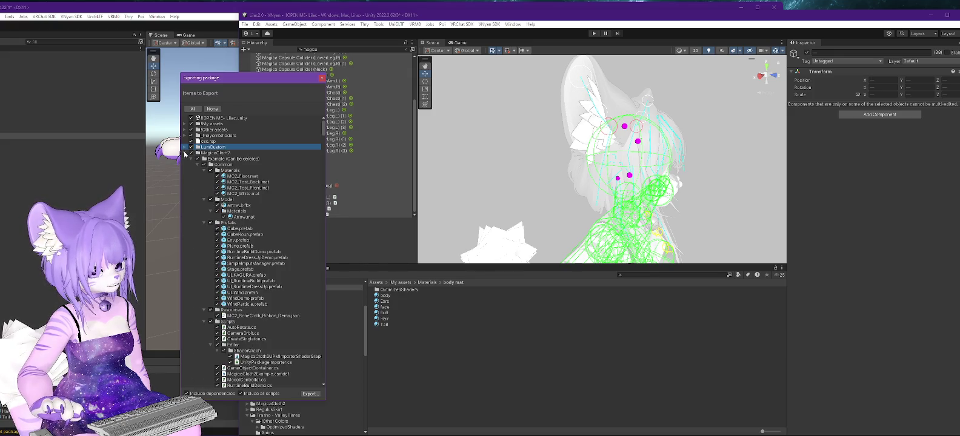
pyautogui.click(185, 153)
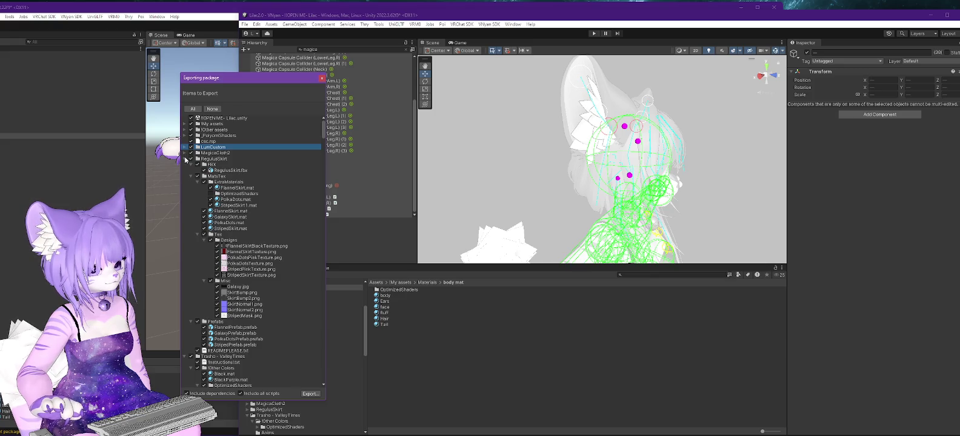
pyautogui.click(185, 159)
pyautogui.click(185, 165)
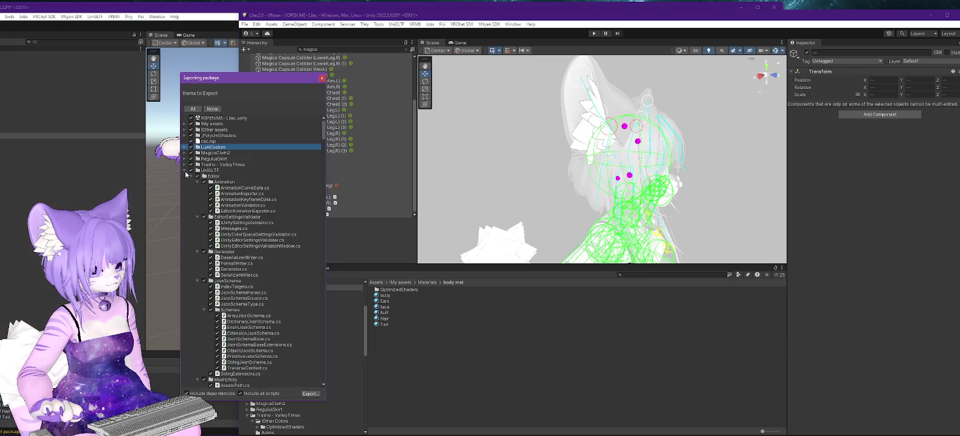
pyautogui.click(185, 171)
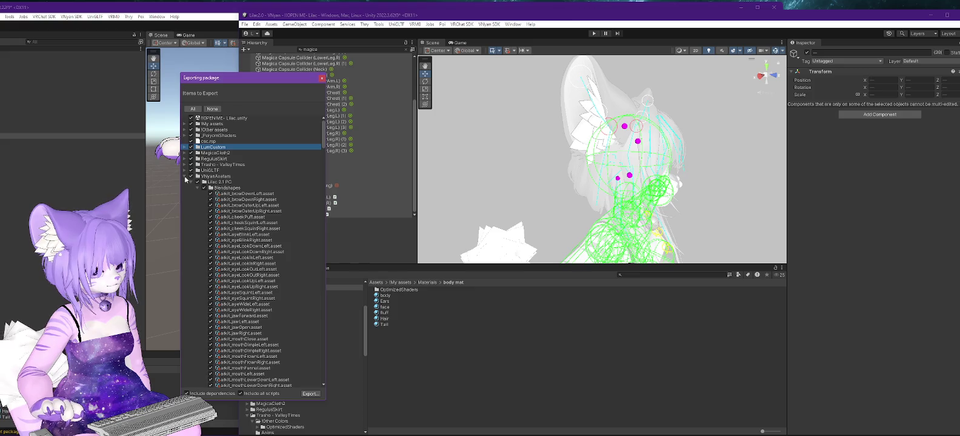
pyautogui.click(184, 176)
pyautogui.click(185, 182)
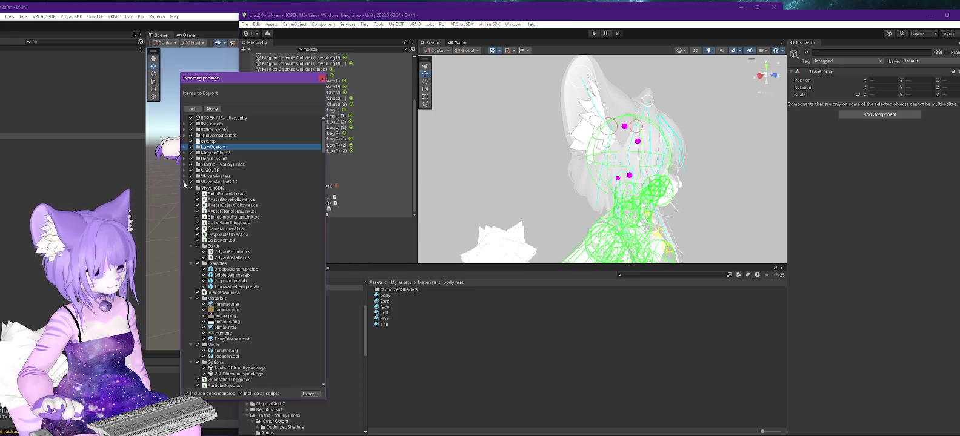
pyautogui.click(185, 188)
pyautogui.click(185, 193)
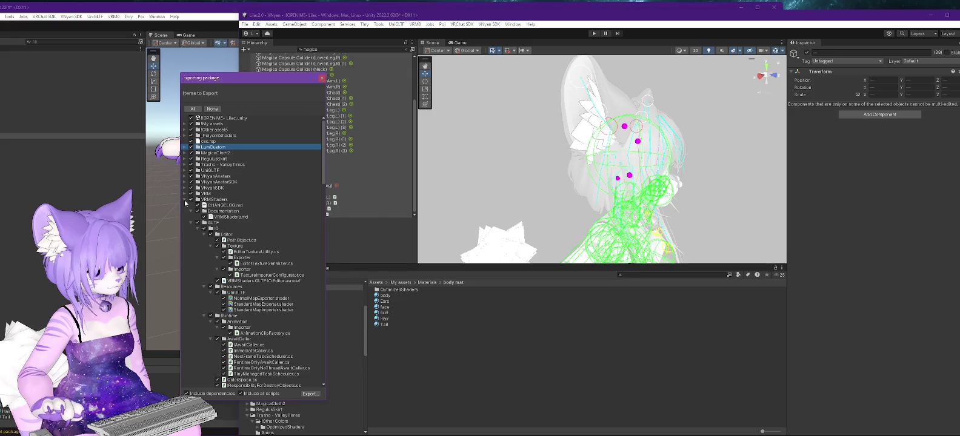
pyautogui.click(186, 199)
pyautogui.click(187, 207)
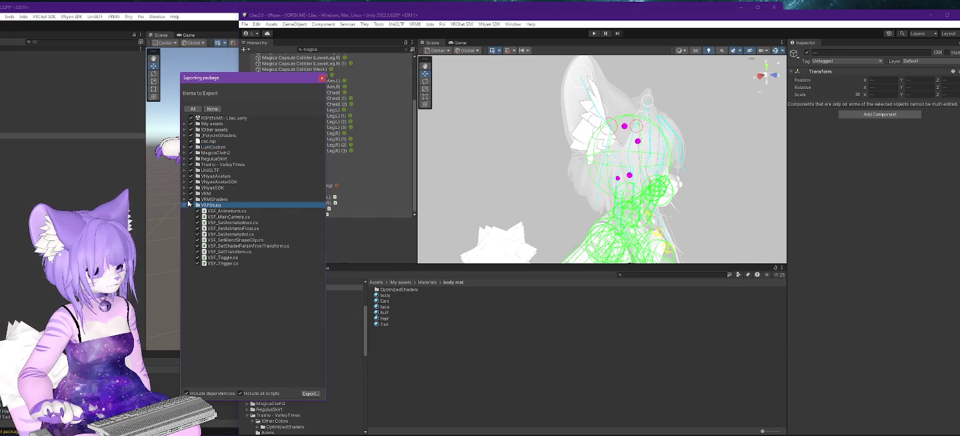
pyautogui.click(185, 207)
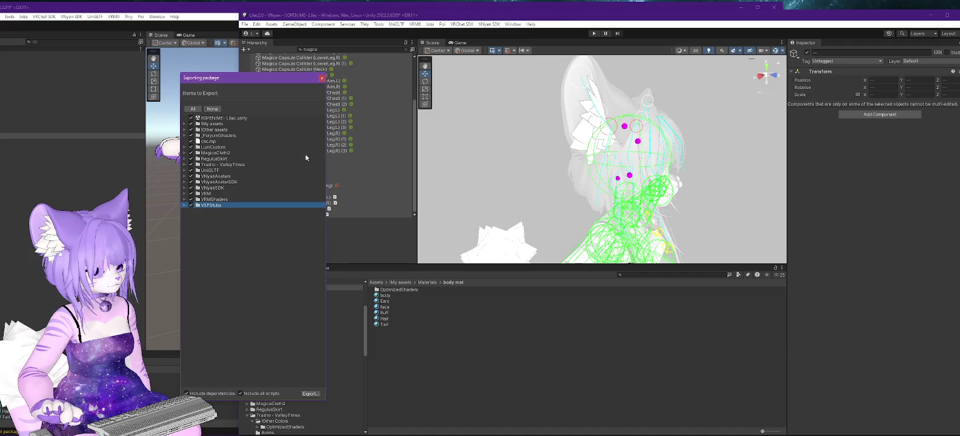
pyautogui.click(191, 200)
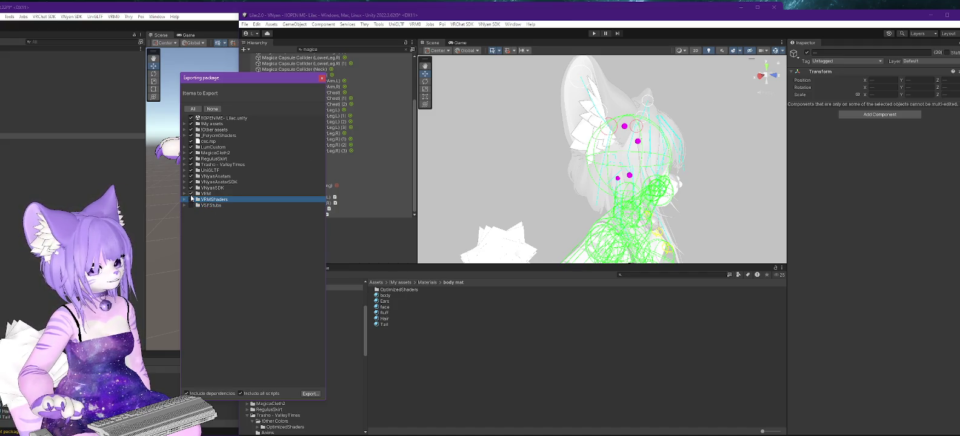
# Untick VRM, VNyanSDK, VNyanAvatarSDK, VNyanAvatars, UniGLTF and Include dependencies
pyautogui.click(192, 194)
pyautogui.click(192, 187)
pyautogui.click(192, 182)
pyautogui.click(191, 177)
pyautogui.click(191, 170)
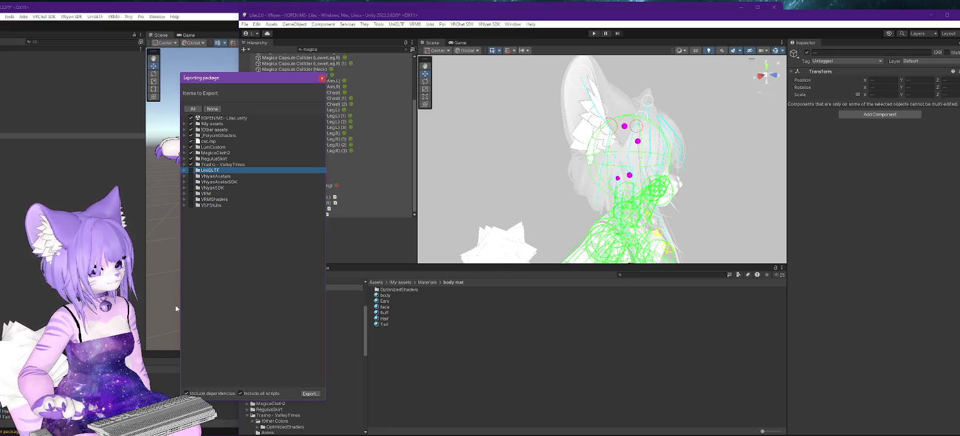
pyautogui.click(186, 394)
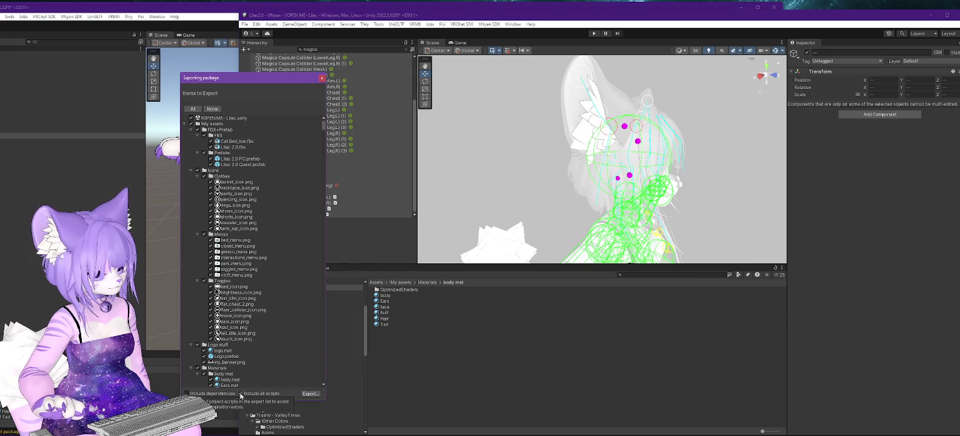
# Untick Include all scripts and collapse every folder in the export list
pyautogui.click(241, 394)
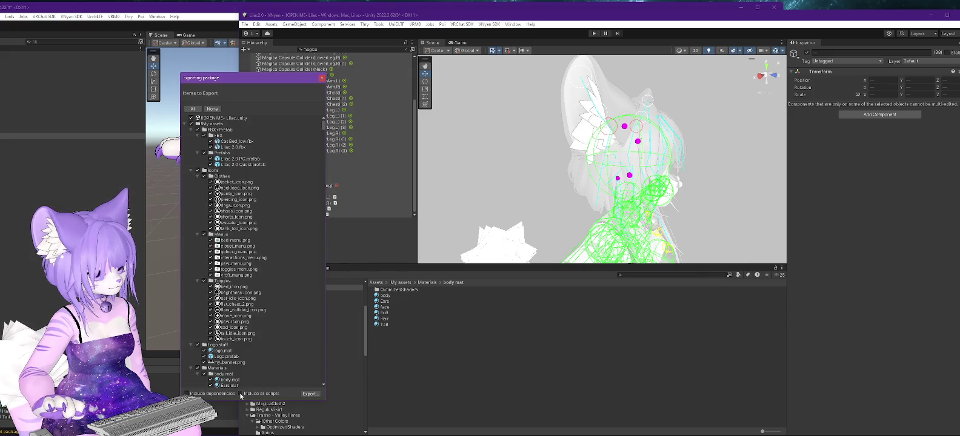
pyautogui.click(185, 124)
pyautogui.click(184, 130)
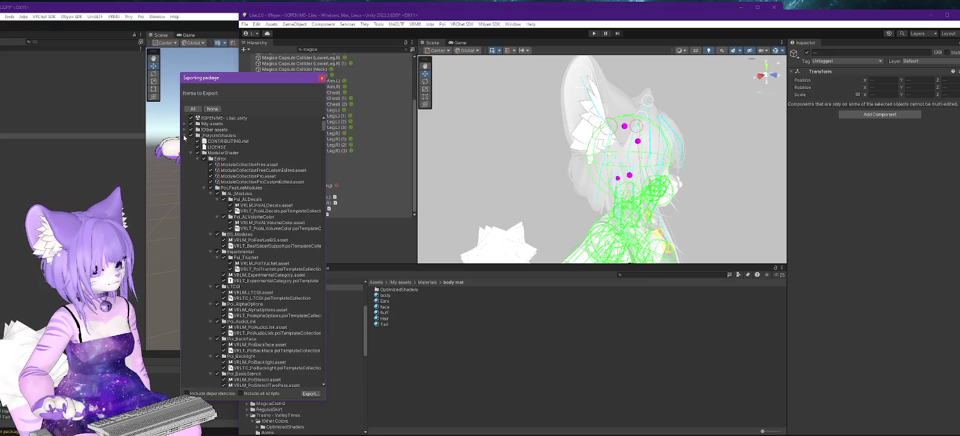
pyautogui.click(184, 136)
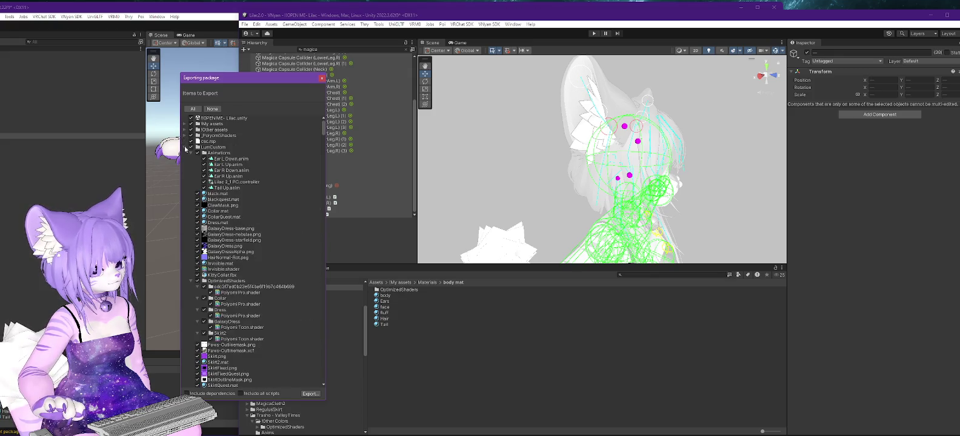
pyautogui.click(185, 148)
pyautogui.click(185, 153)
pyautogui.click(187, 160)
pyautogui.click(186, 160)
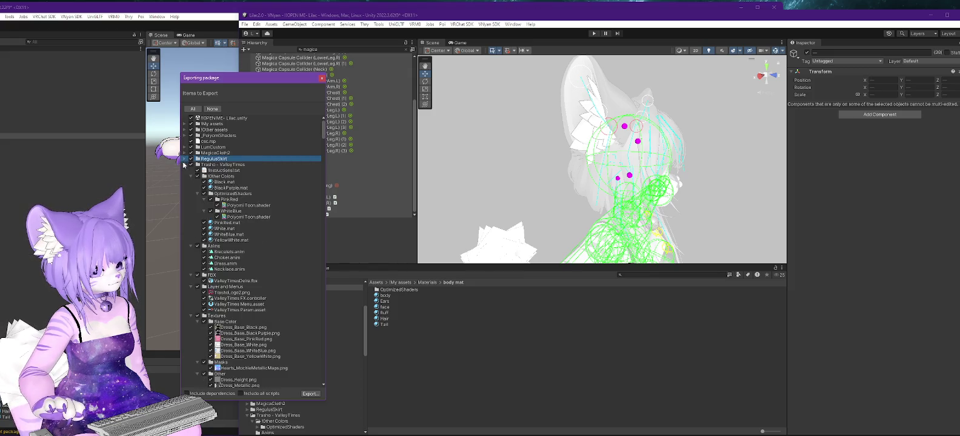
pyautogui.click(185, 165)
pyautogui.click(185, 171)
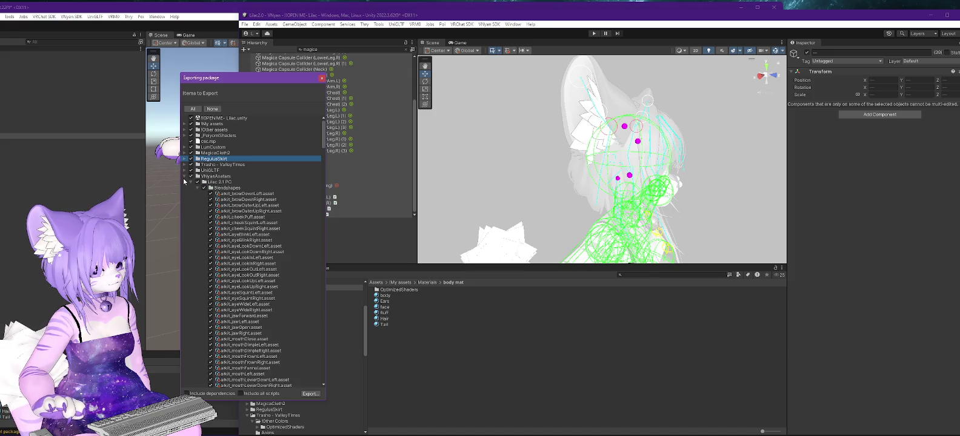
pyautogui.click(185, 177)
pyautogui.click(185, 182)
pyautogui.click(185, 188)
pyautogui.click(187, 193)
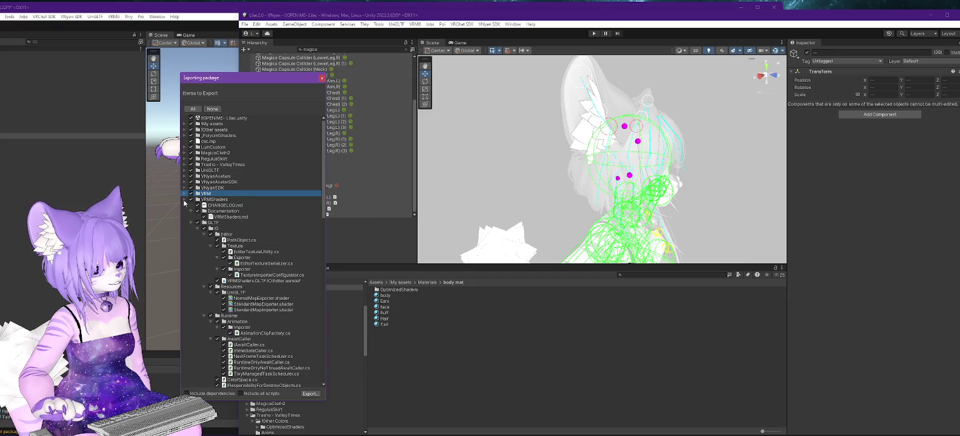
pyautogui.click(186, 193)
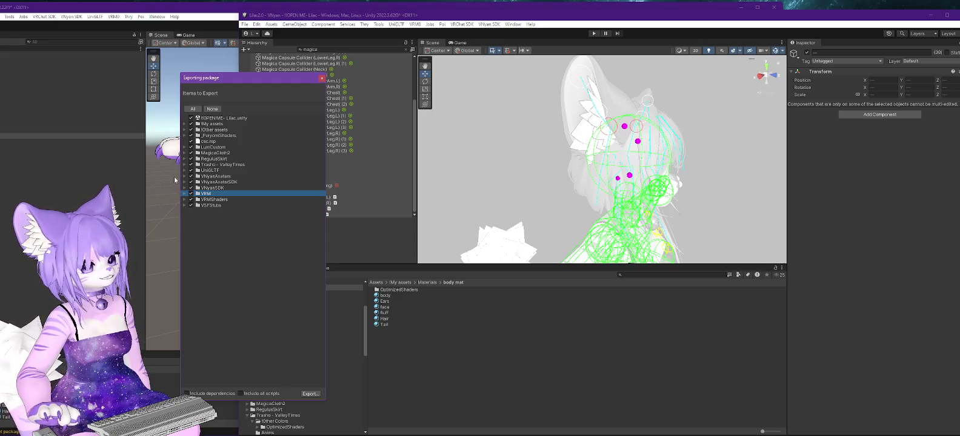
# Uncheck every folder except the OPEN ME - Lilac.unity scene and centre the export window
pyautogui.click(191, 124)
pyautogui.click(191, 130)
pyautogui.click(191, 135)
pyautogui.click(191, 141)
pyautogui.click(191, 147)
pyautogui.click(191, 153)
pyautogui.click(190, 159)
pyautogui.click(191, 164)
pyautogui.click(191, 171)
pyautogui.click(191, 176)
pyautogui.click(191, 182)
pyautogui.click(191, 188)
pyautogui.click(191, 194)
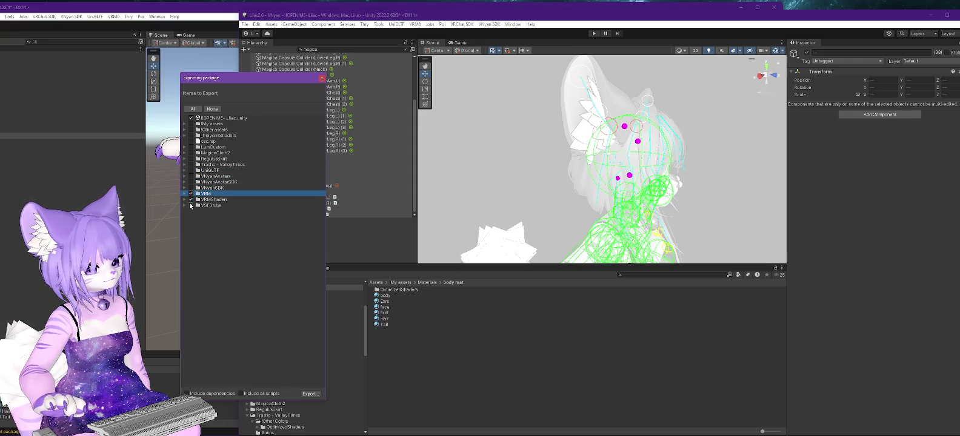
pyautogui.click(191, 200)
pyautogui.click(200, 206)
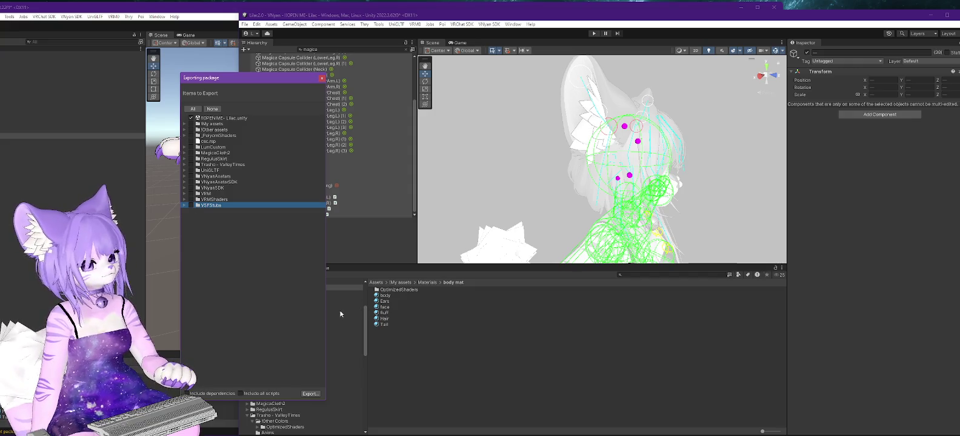
pyautogui.moveTo(276, 80)
pyautogui.mouseDown()
pyautogui.moveTo(588, 93)
pyautogui.moveTo(578, 84)
pyautogui.moveTo(567, 94)
pyautogui.mouseUp()
# Export the selection as Lilac Magica Colliders.unitypackage into D:\Data\VRC\Lilac
pyautogui.click(599, 405)
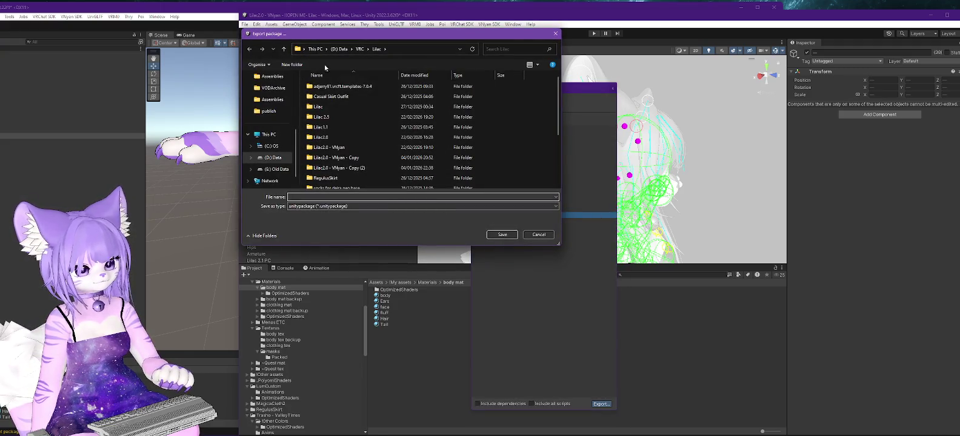
pyautogui.scroll(-1, 337, 133)
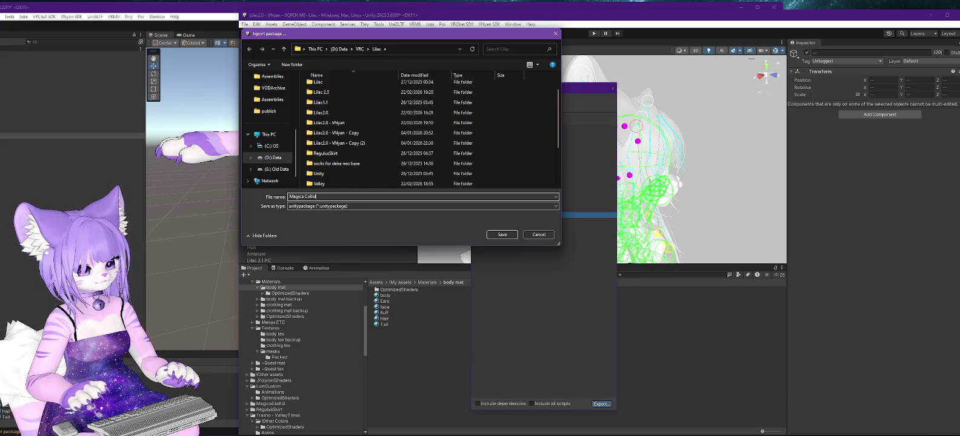
pyautogui.press('Home')
pyautogui.write('Lilac')
pyautogui.click(502, 234)
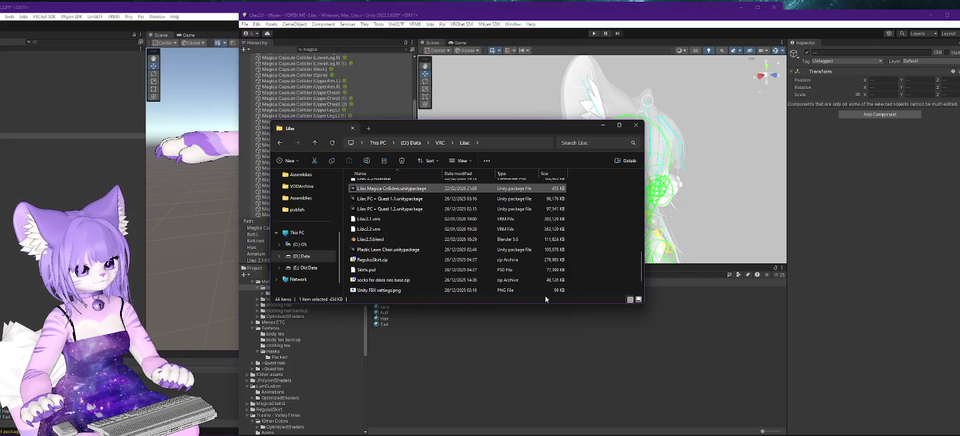
pyautogui.click(394, 76)
# Clear the hierarchy filter and select the Lilac 2.1 PC avatar's Armature
pyautogui.click(406, 49)
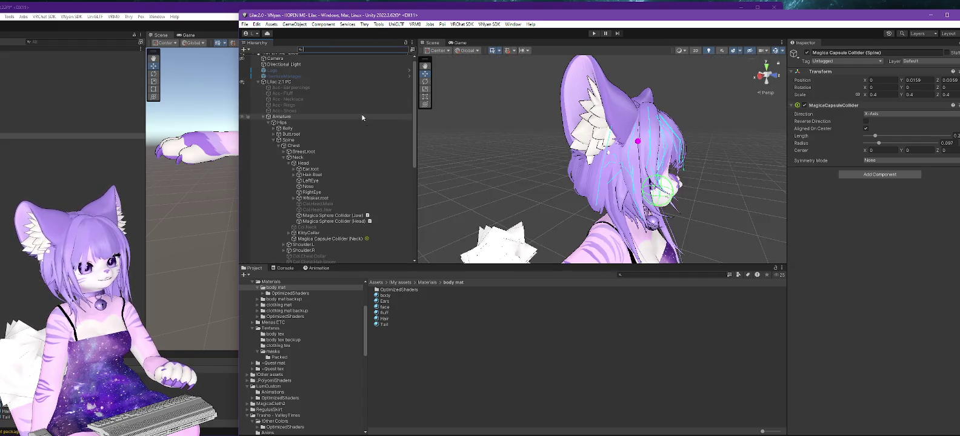
pyautogui.click(263, 121)
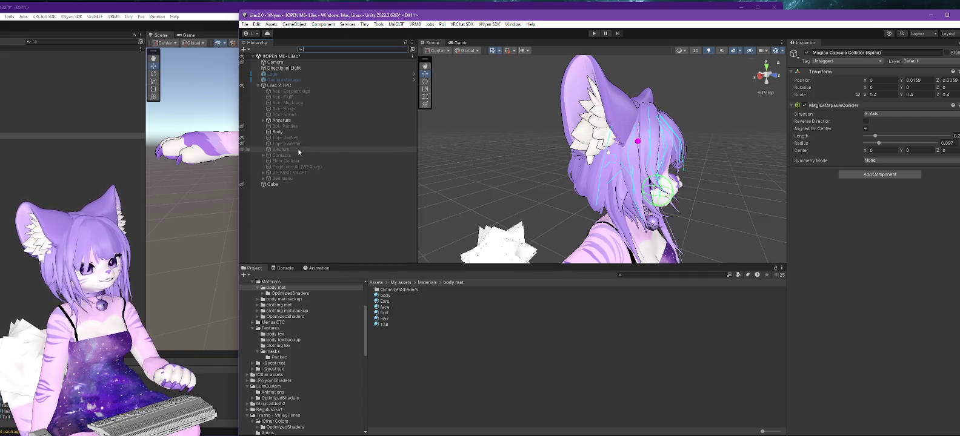
pyautogui.click(279, 89)
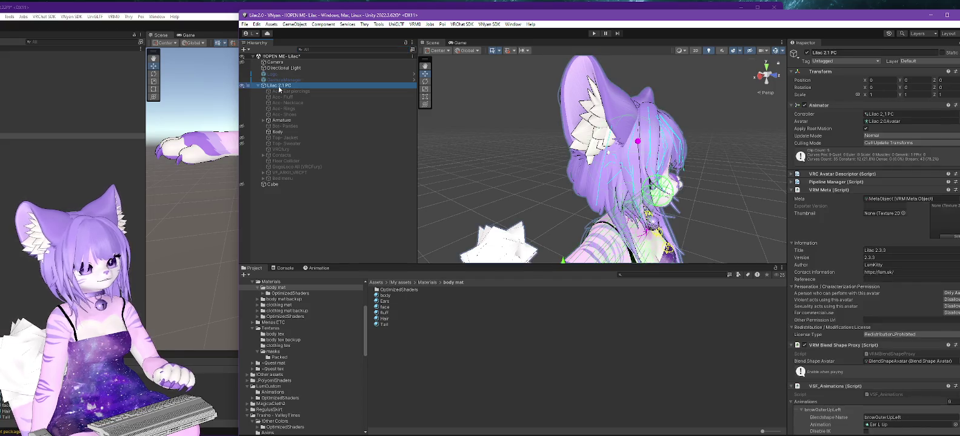
pyautogui.scroll(-10, 922, 265)
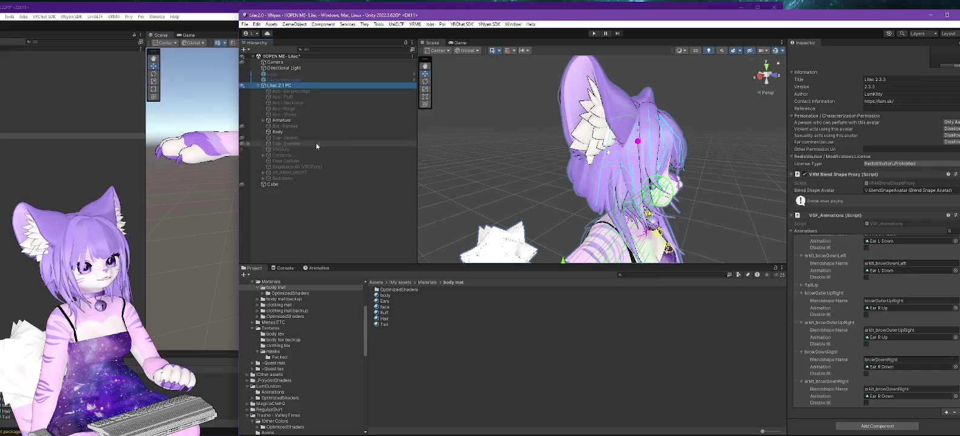
pyautogui.click(267, 121)
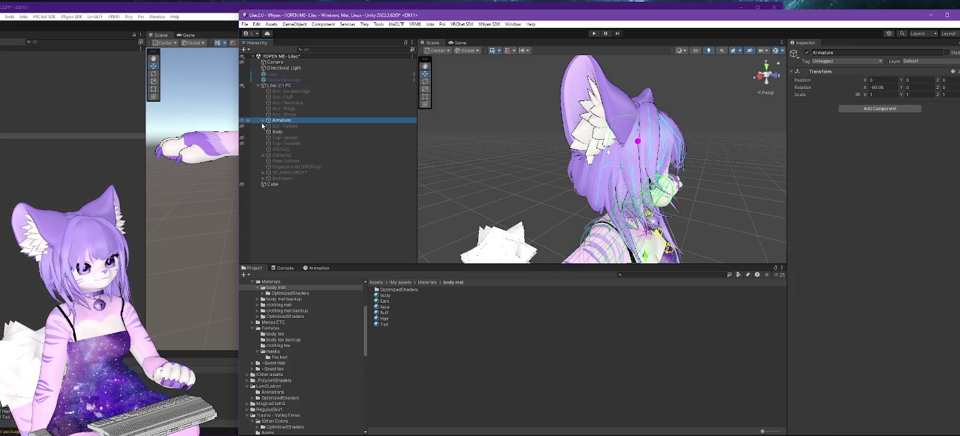
pyautogui.click(263, 120)
# Expand ValleyTimesPhys and ValleyTimesDeira to view Magica Cloth - Dress (Mesh Cloth, Animator Linkage)
pyautogui.scroll(-3, 378, 172)
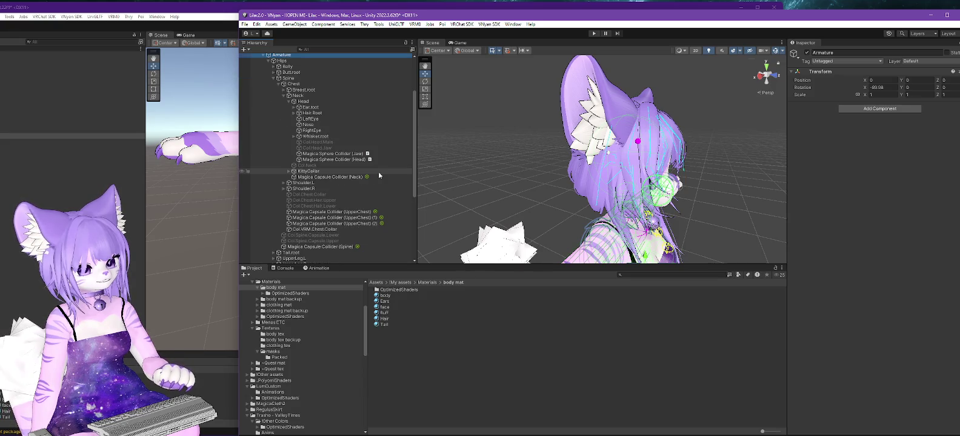
pyautogui.scroll(-5, 379, 176)
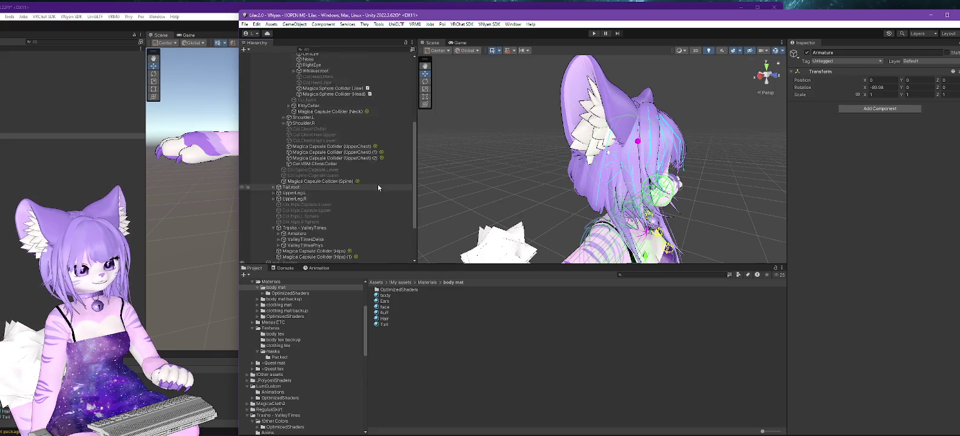
pyautogui.scroll(-1, 370, 202)
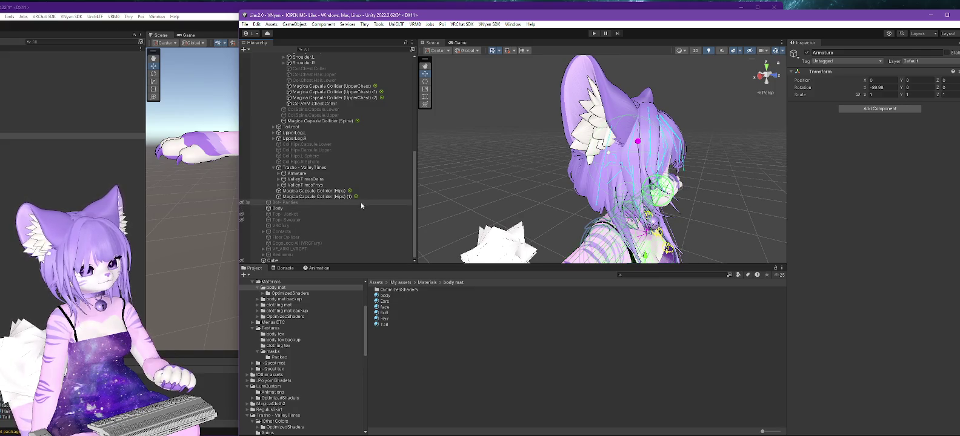
pyautogui.scroll(5, 359, 213)
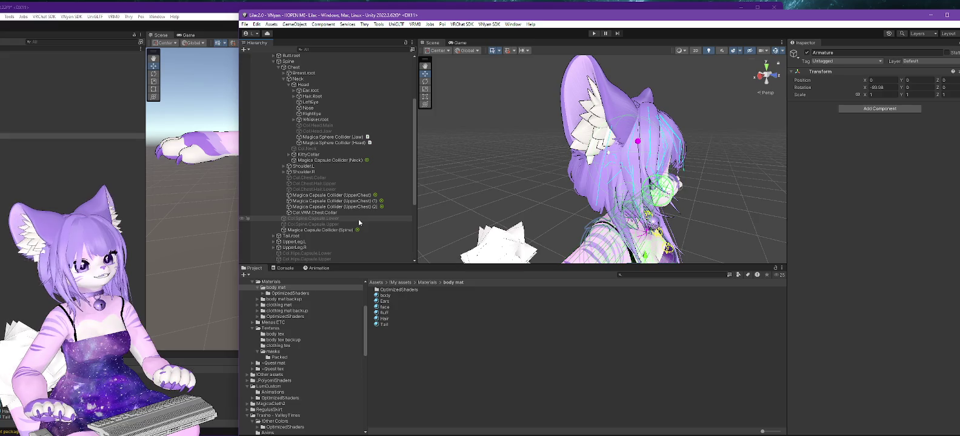
pyautogui.scroll(-5, 354, 218)
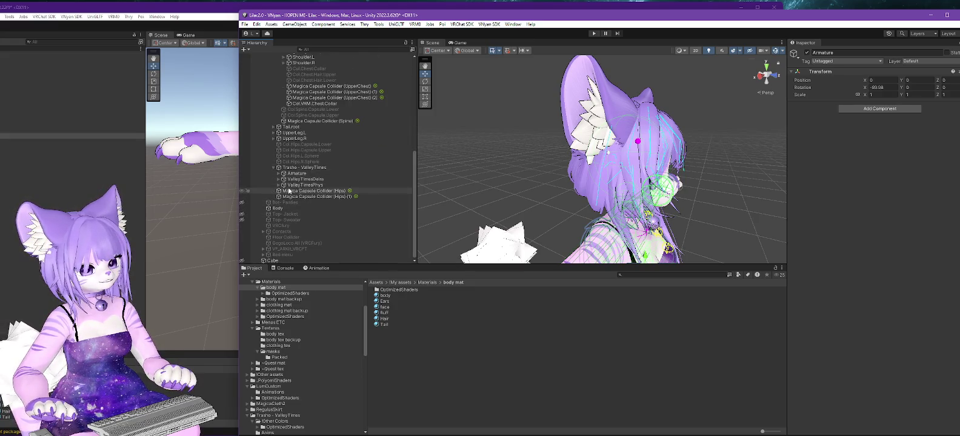
pyautogui.click(279, 185)
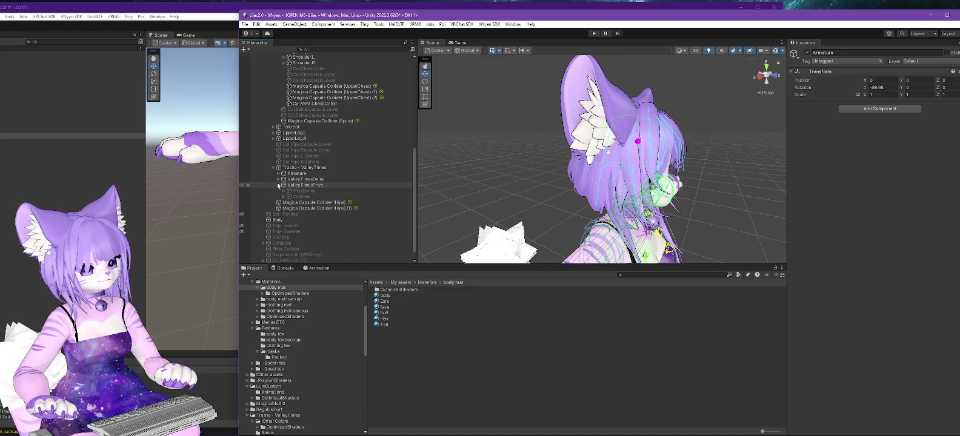
pyautogui.click(278, 179)
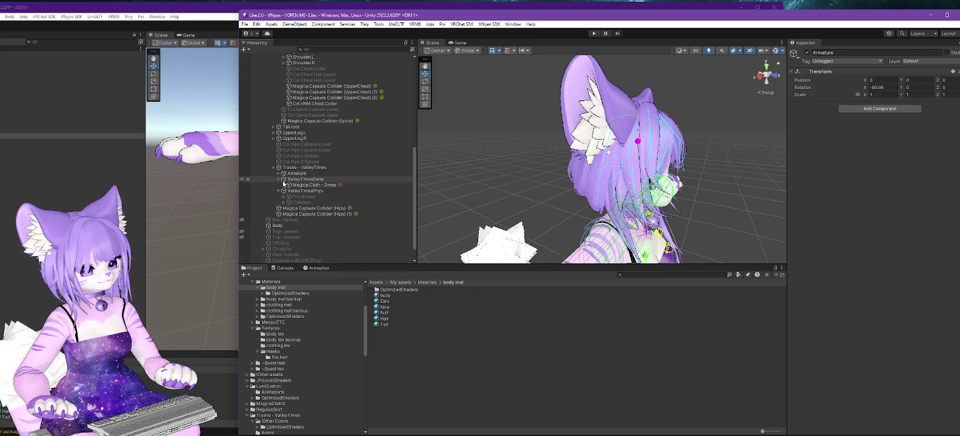
pyautogui.click(310, 186)
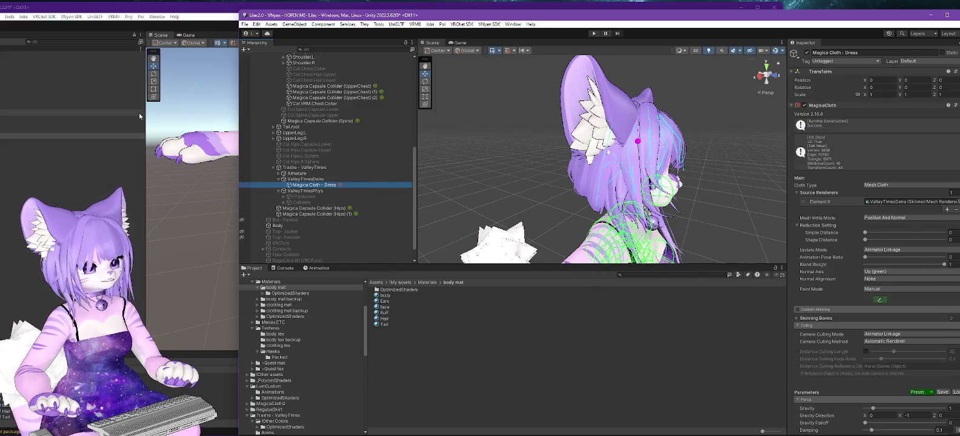
# Focus the new Lilac 2.5 project's editor and move it fully onto the screen
pyautogui.click(120, 13)
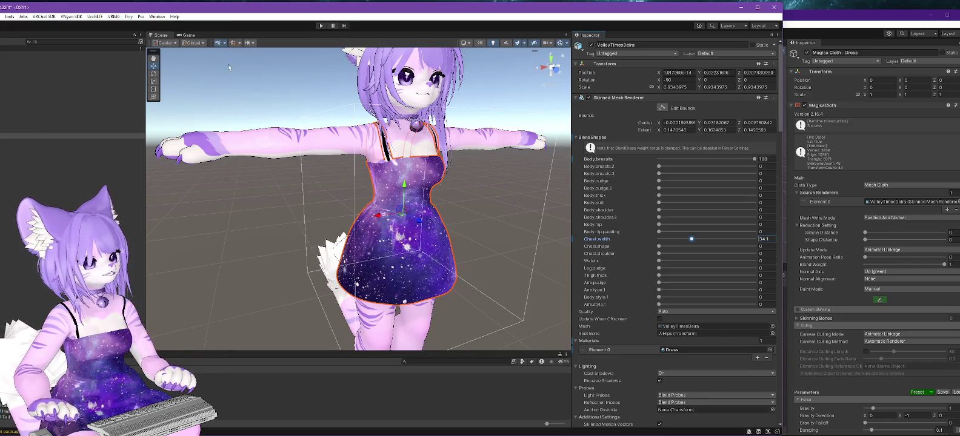
pyautogui.moveTo(129, 8)
pyautogui.mouseDown()
pyautogui.moveTo(339, 67)
pyautogui.moveTo(249, 12)
pyautogui.mouseUp()
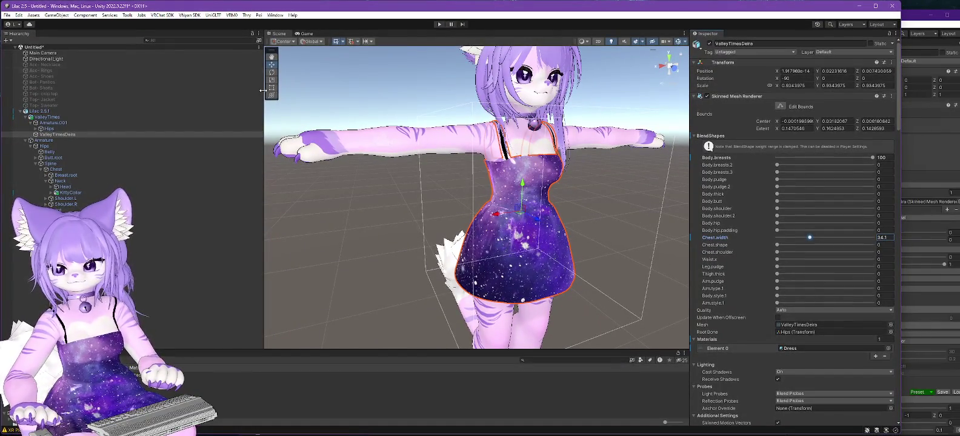
pyautogui.click(34, 15)
# Import Lilac Magica Colliders.unitypackage as a custom package and enlarge the Project panel
pyautogui.moveTo(91, 109)
pyautogui.click(168, 112)
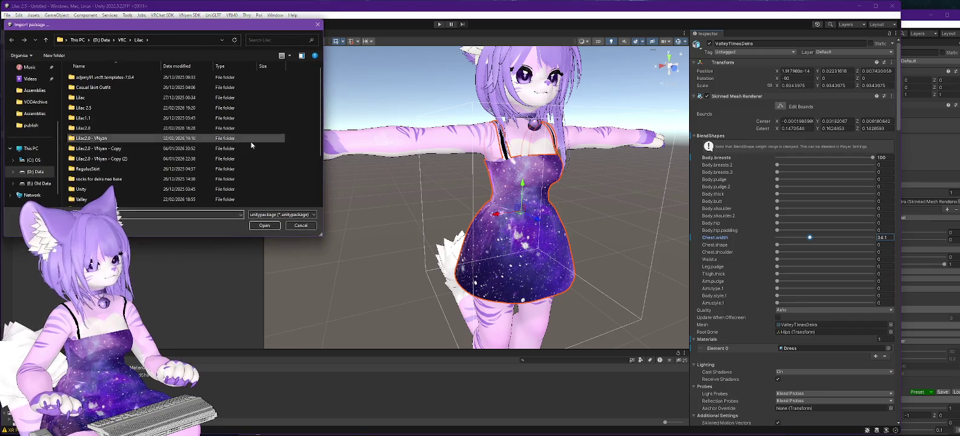
pyautogui.scroll(-3, 157, 170)
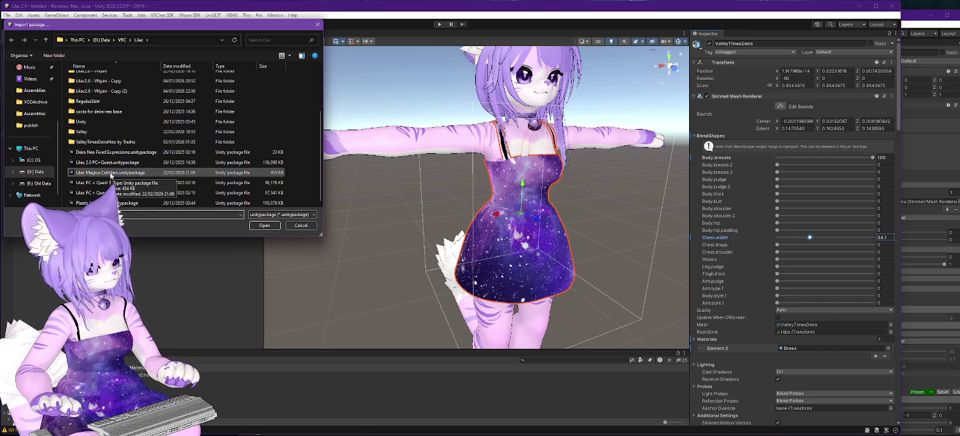
pyautogui.doubleClick(111, 173)
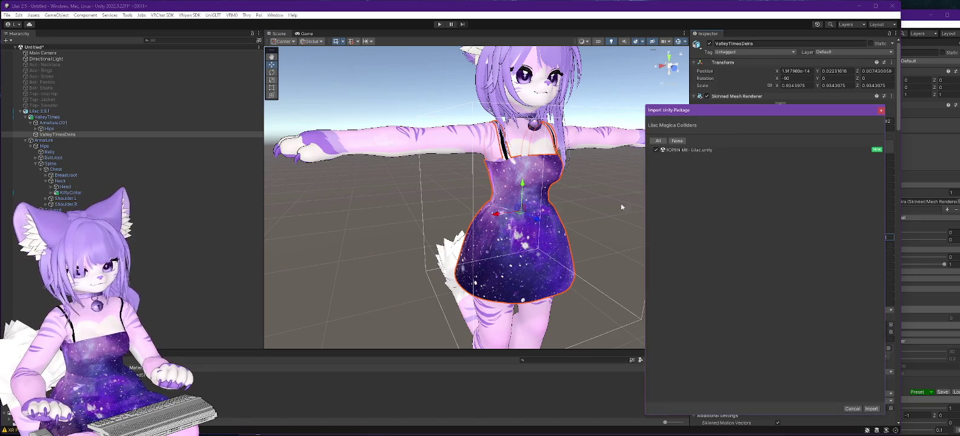
pyautogui.click(871, 410)
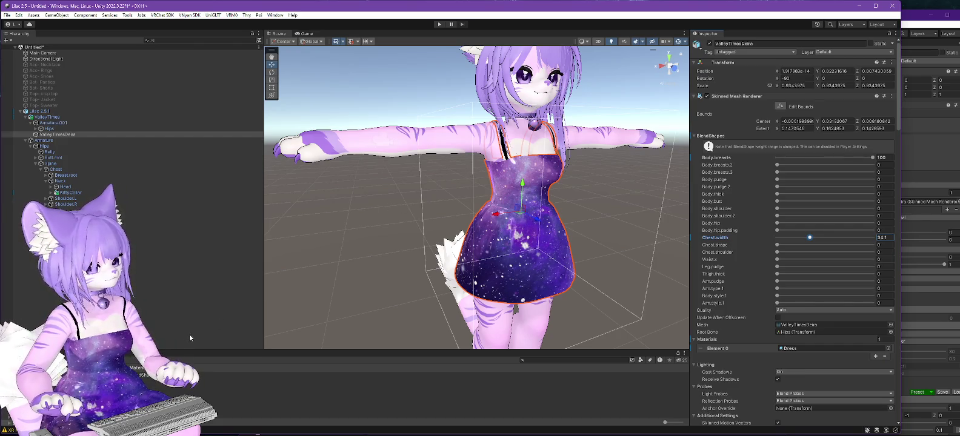
pyautogui.moveTo(240, 350); pyautogui.dragTo(240, 201)
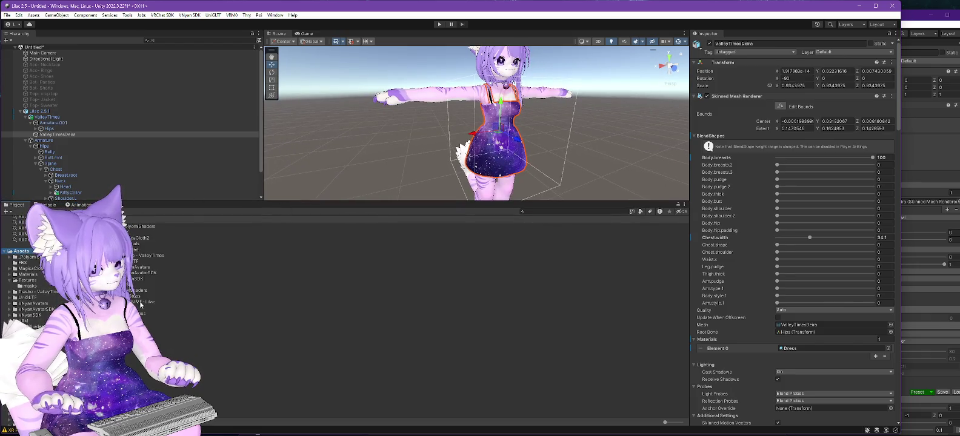
pyautogui.click(33, 48)
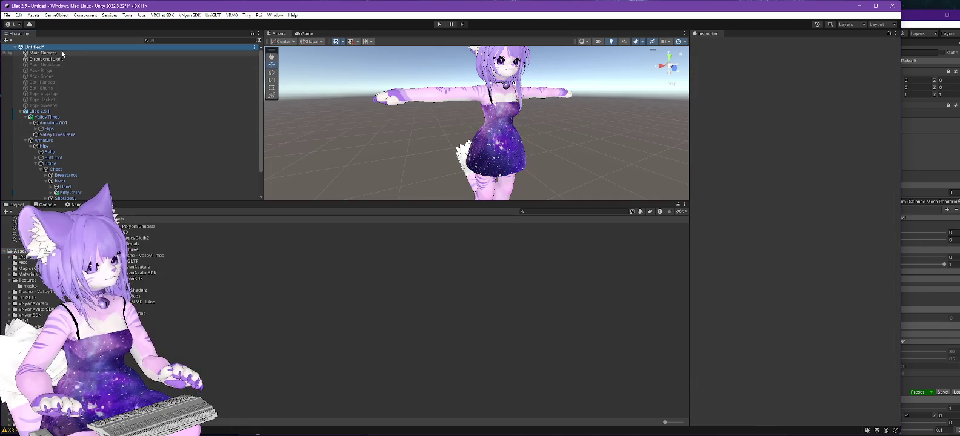
# Save the Untitled scene as 'Lilac - VNyan' in a newly created Assets/Scenes folder
pyautogui.rightClick(39, 47)
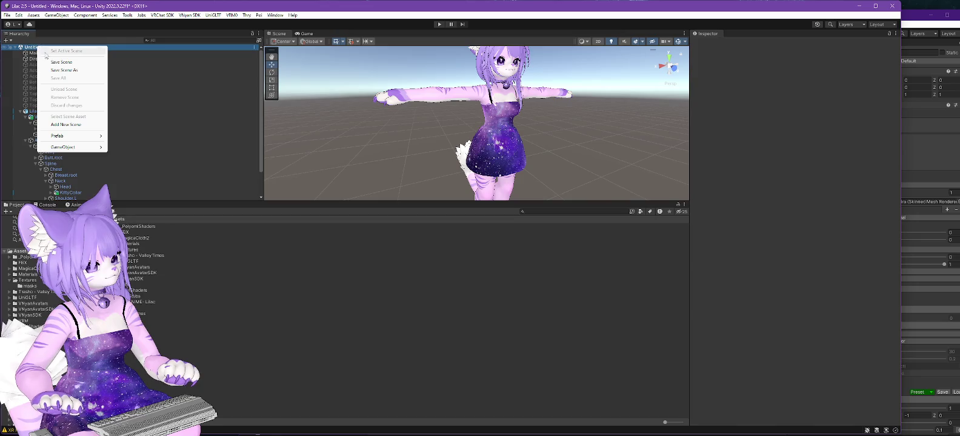
pyautogui.click(61, 63)
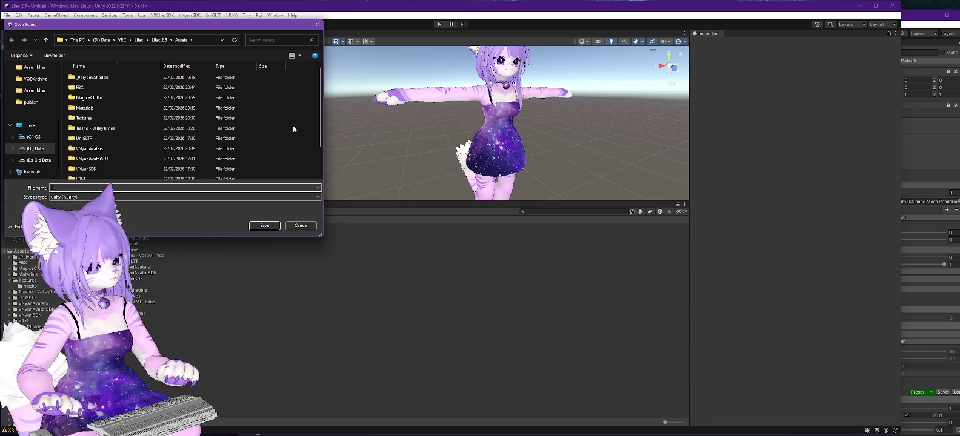
pyautogui.rightClick(293, 125)
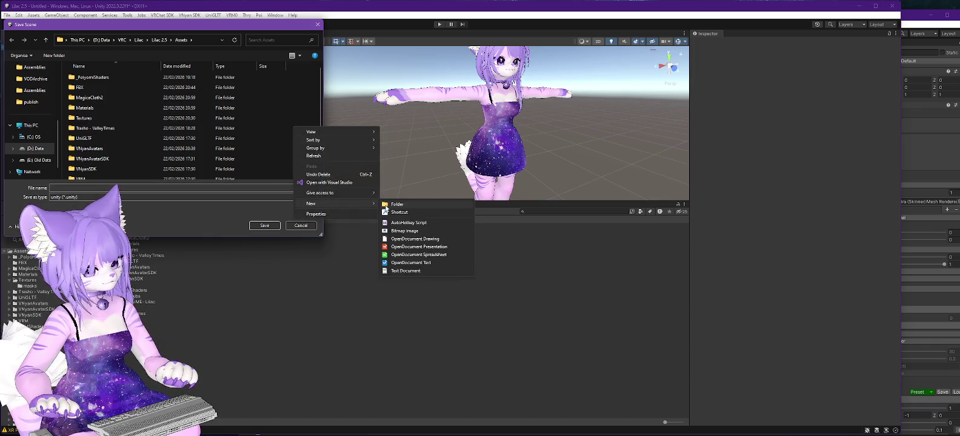
pyautogui.click(397, 204)
pyautogui.write('cenes')
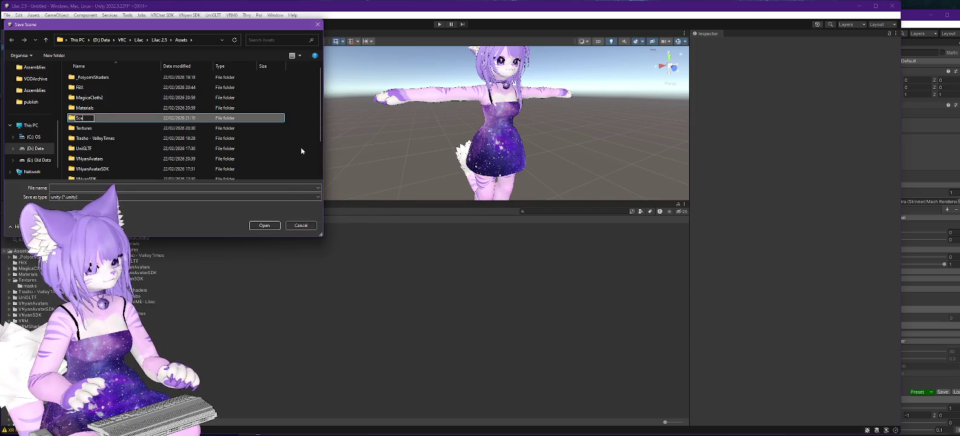
pyautogui.press('Return')
pyautogui.click(104, 188)
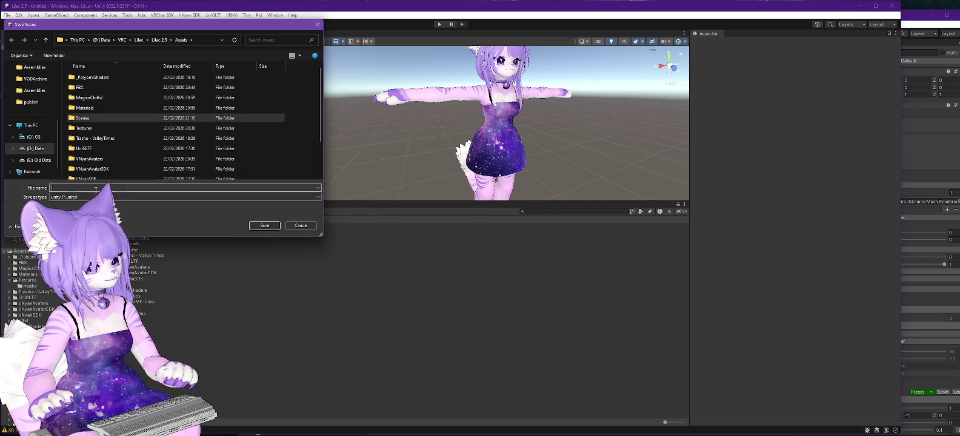
pyautogui.write('Lilac - VNyan')
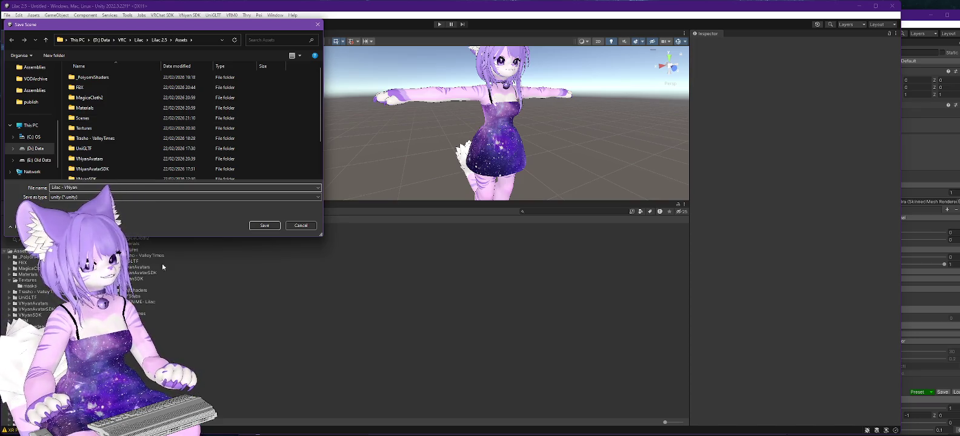
pyautogui.click(265, 226)
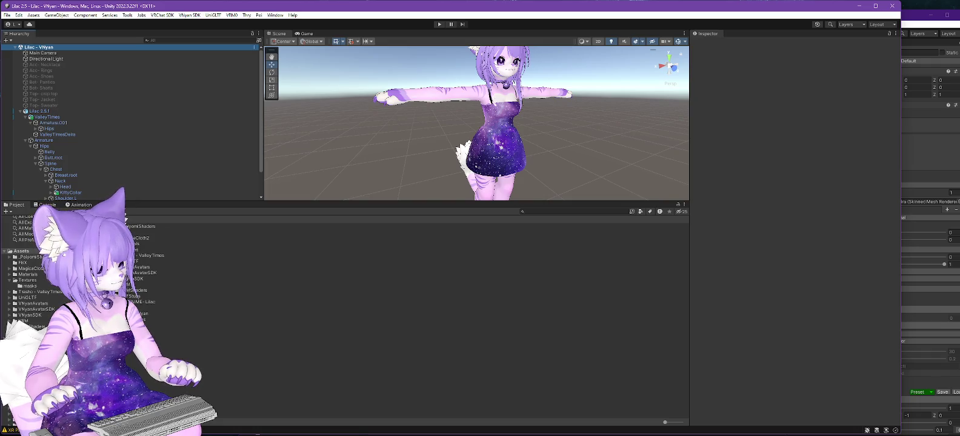
# Open the OPEN ME - Lilac scene and delete the two extra Lilac 2.1 PC copies
pyautogui.click(140, 301)
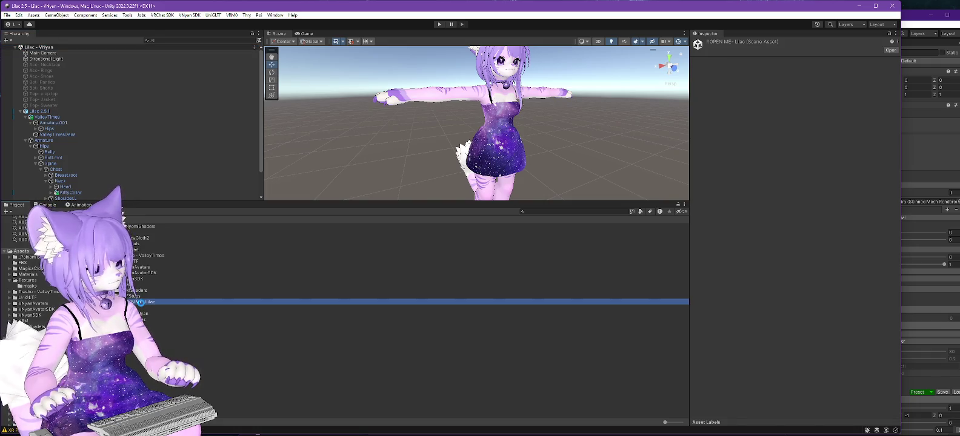
pyautogui.doubleClick(140, 301)
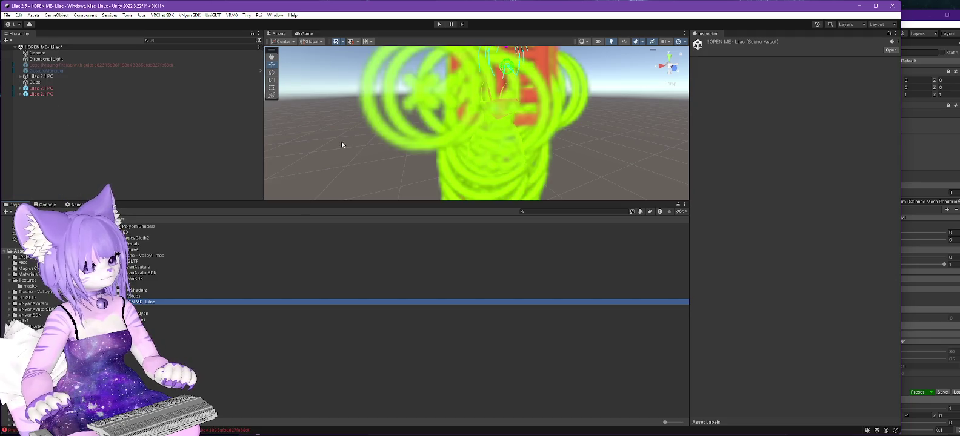
pyautogui.click(39, 89)
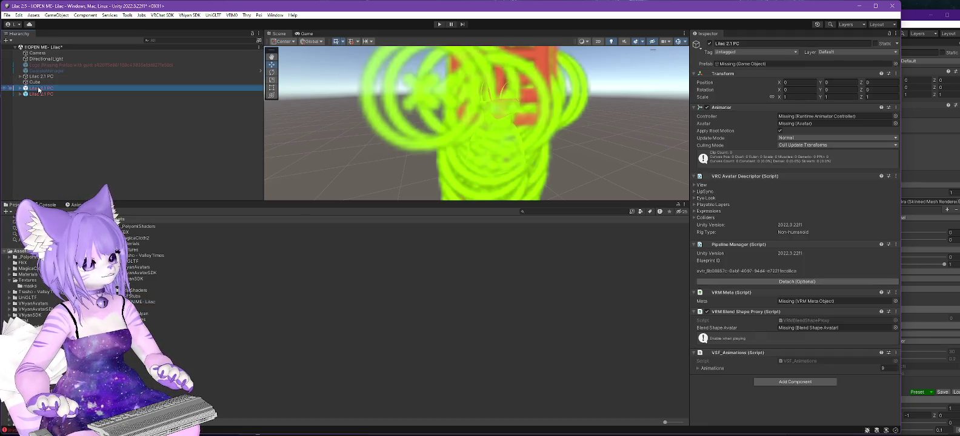
pyautogui.press('Delete')
pyautogui.click(40, 90)
pyautogui.press('Delete')
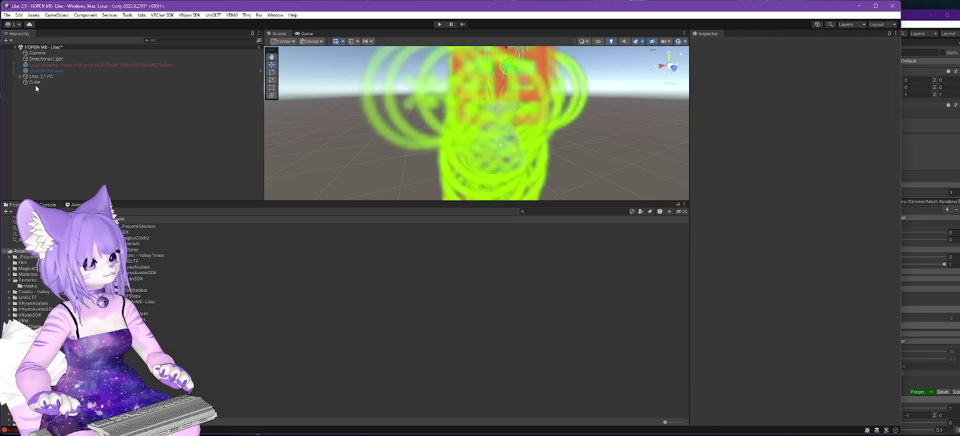
# Expand the avatar's Hips and inspect the Magica Capsule Collider (Butt.R), length 0.274
pyautogui.click(20, 77)
pyautogui.moveTo(569, 150)
pyautogui.mouseDown()
pyautogui.moveTo(422, 156)
pyautogui.moveTo(557, 166)
pyautogui.mouseUp()
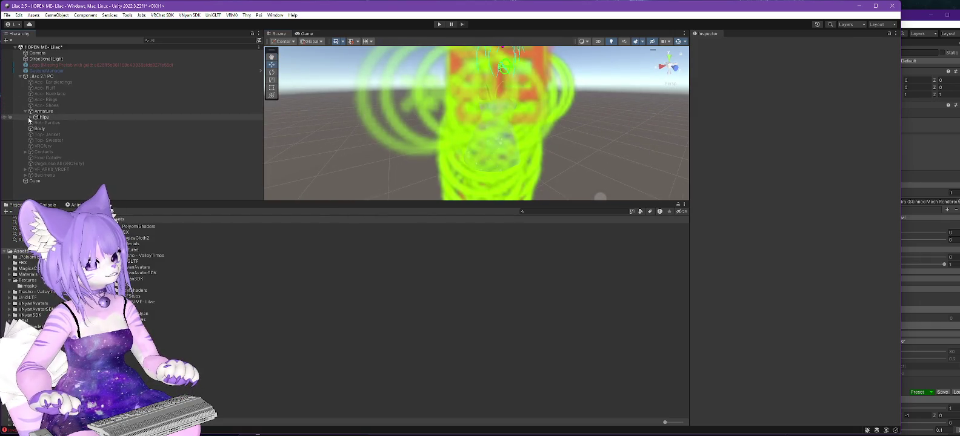
pyautogui.click(29, 117)
pyautogui.scroll(-2, 187, 137)
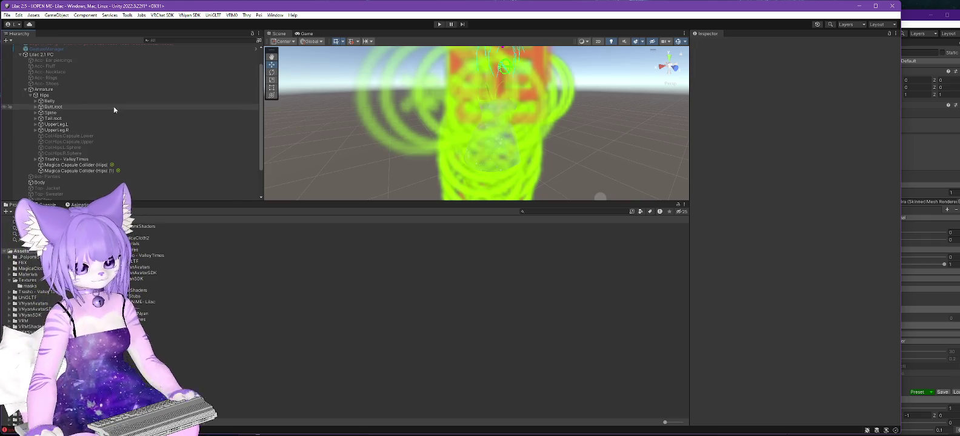
pyautogui.moveTo(582, 167)
pyautogui.mouseDown()
pyautogui.moveTo(575, 156)
pyautogui.moveTo(443, 164)
pyautogui.mouseUp()
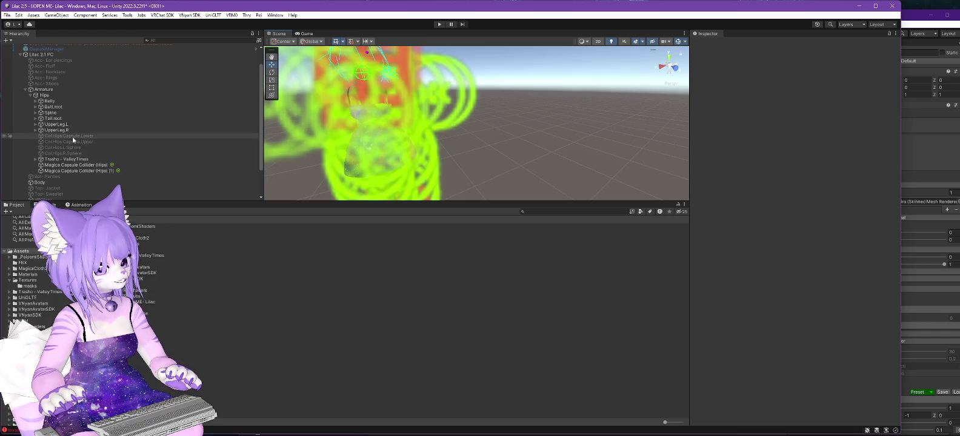
pyautogui.click(452, 145)
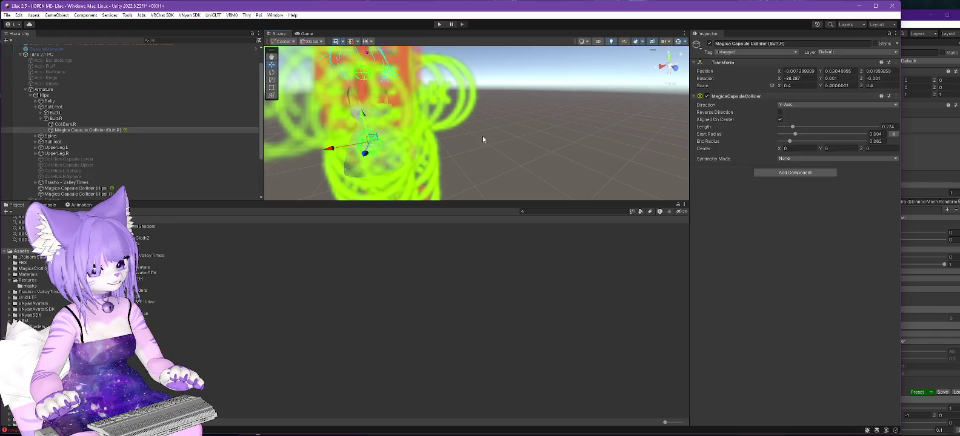
# Inspect the hips Magica Capsule Collider and the Belly's Col.Hips.Capsule.Lower collider
pyautogui.scroll(-3, 129, 139)
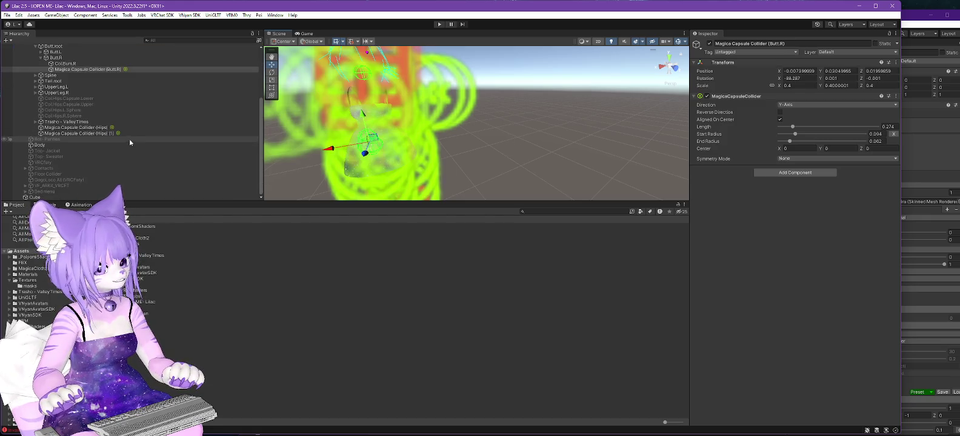
pyautogui.click(81, 128)
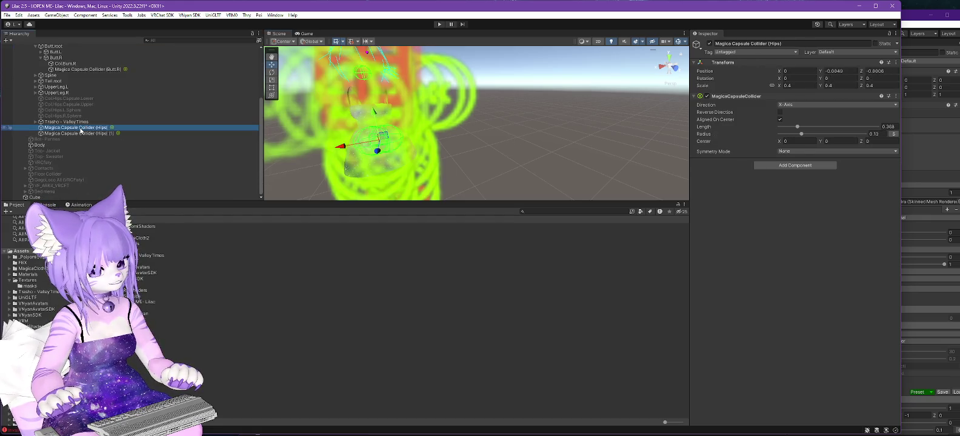
pyautogui.scroll(4, 91, 122)
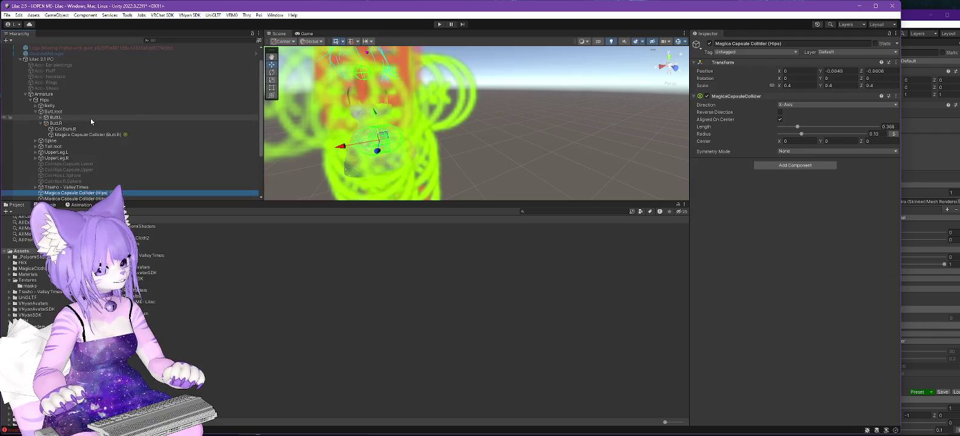
pyautogui.scroll(-1, 91, 121)
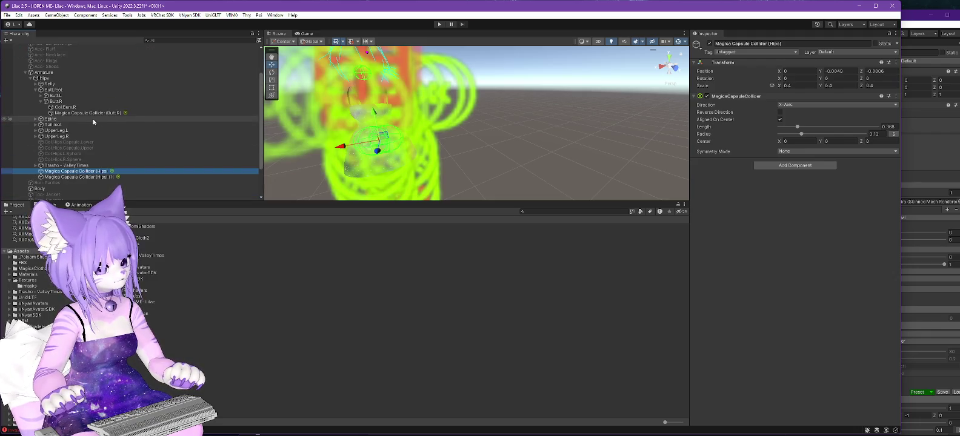
pyautogui.click(36, 84)
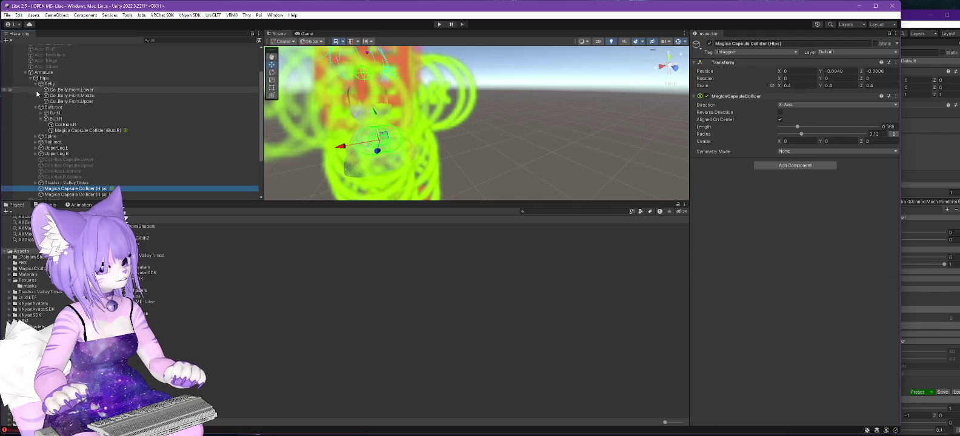
pyautogui.click(70, 160)
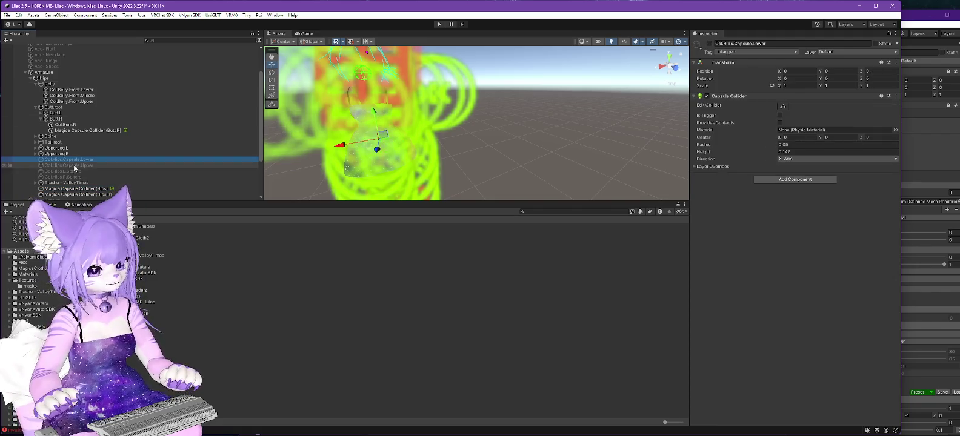
pyautogui.scroll(-3, 142, 169)
# Browse Trasho - ValleyTimes' contents, then select it to show its VRCFury link features
pyautogui.click(36, 140)
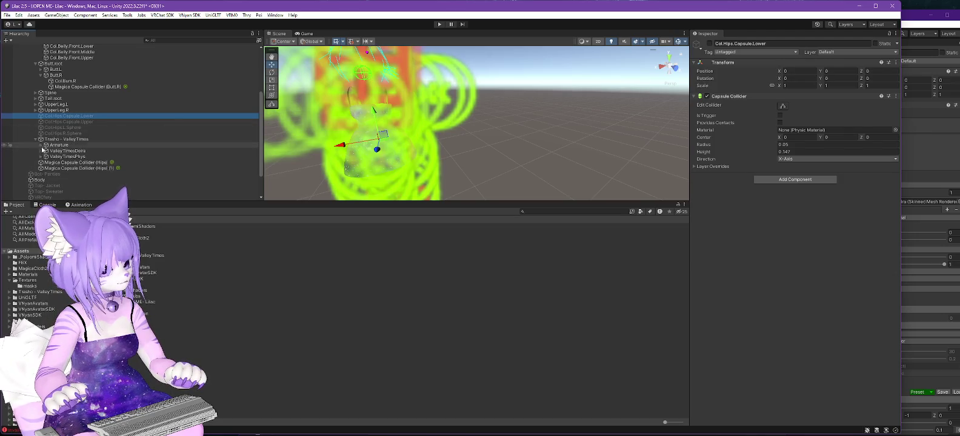
pyautogui.click(40, 151)
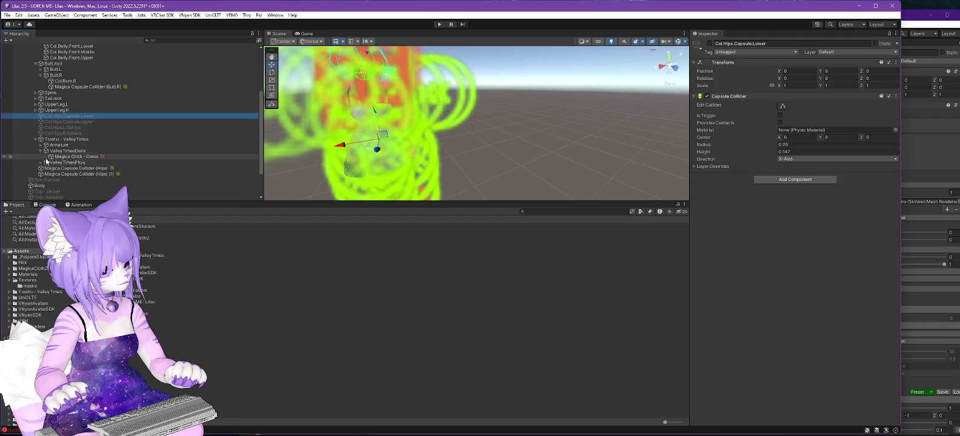
pyautogui.click(41, 163)
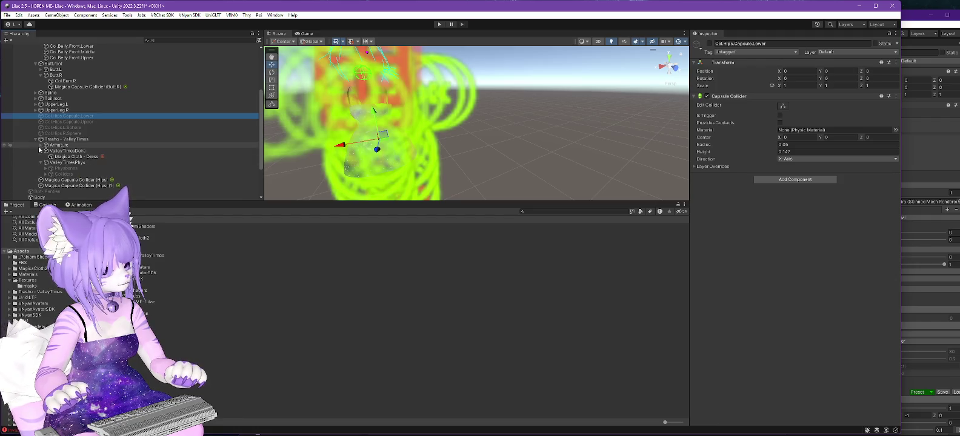
pyautogui.click(40, 145)
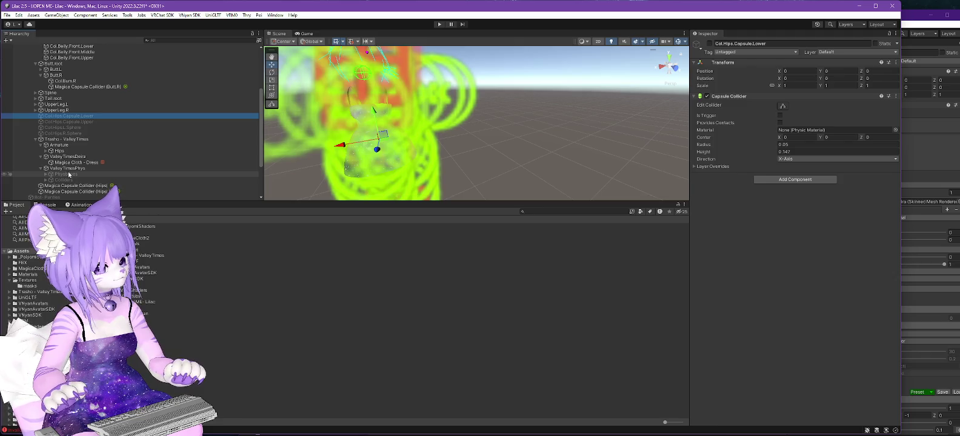
pyautogui.click(49, 152)
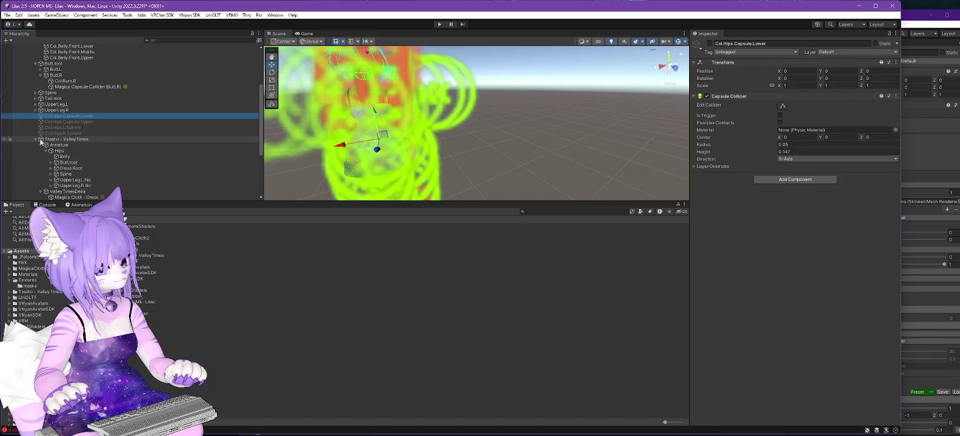
pyautogui.click(34, 139)
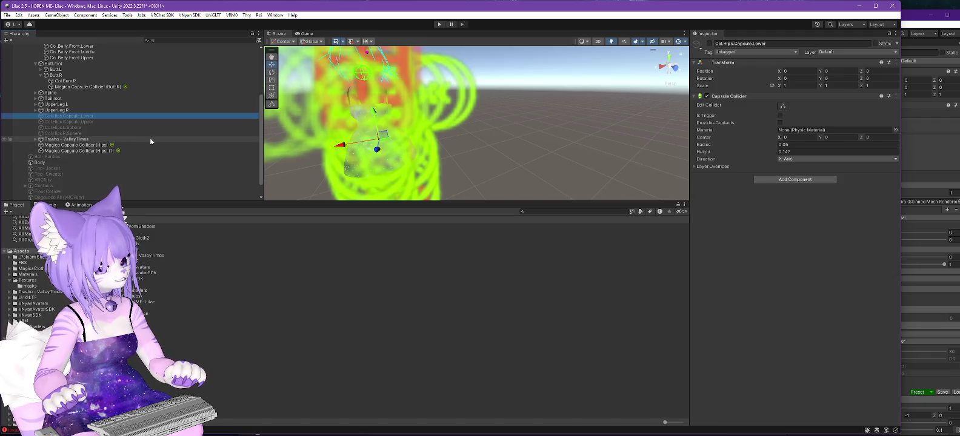
pyautogui.scroll(5, 111, 137)
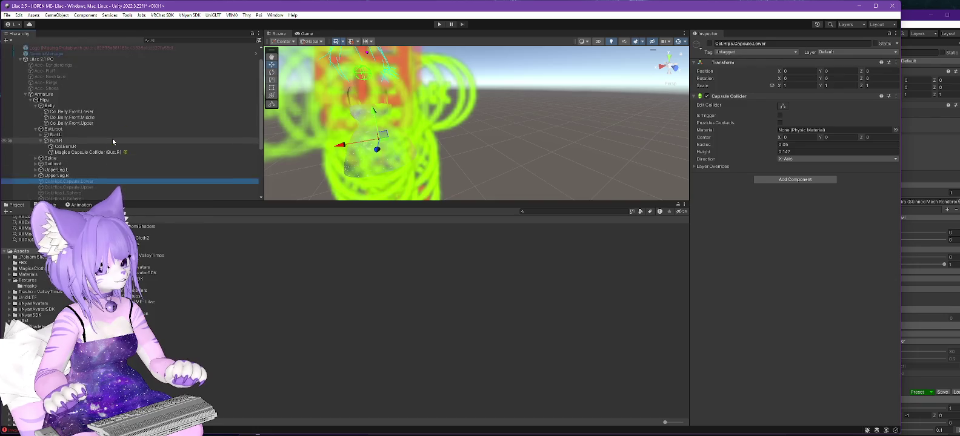
pyautogui.scroll(-5, 111, 137)
pyautogui.click(70, 135)
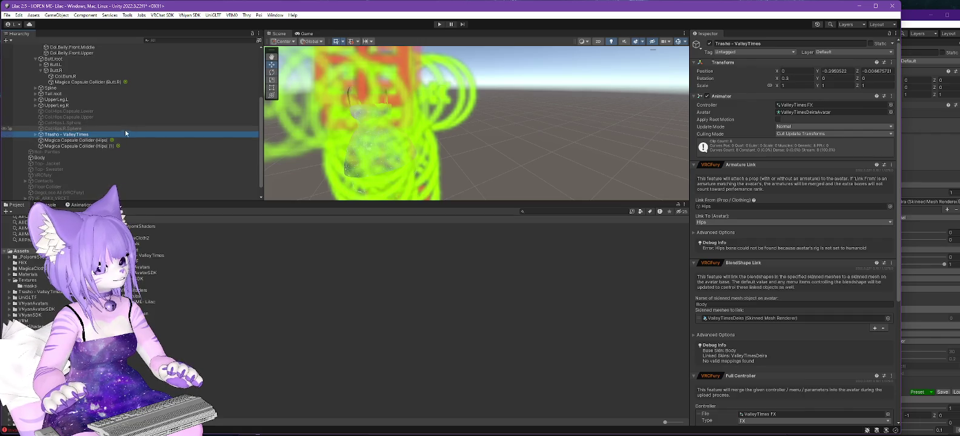
# Delete Trasho - ValleyTimes and the old Col.Hips colliders, including Col.Hips.Capsule.Upper
pyautogui.press('Up')
pyautogui.press('Up')
pyautogui.click(54, 136)
pyautogui.press('Delete')
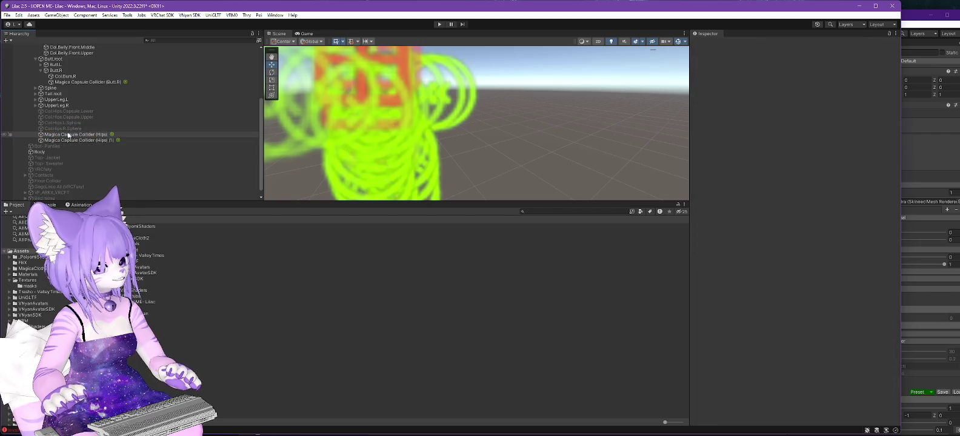
pyautogui.click(60, 129)
pyautogui.press('Delete')
pyautogui.click(58, 123)
pyautogui.press('Delete')
pyautogui.click(58, 114)
pyautogui.press('Delete')
pyautogui.click(63, 122)
pyautogui.press('Delete')
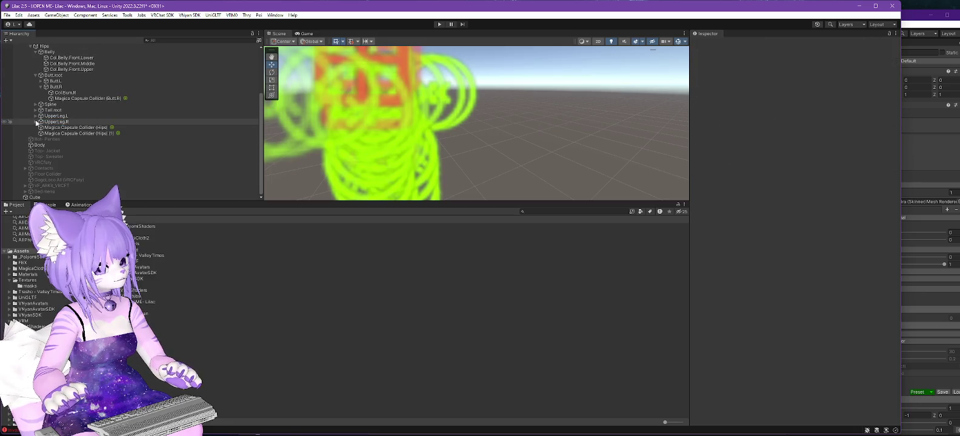
# Delete the old Col.UpperLeg.L colliders and check the lower leg and foot for more
pyautogui.click(35, 116)
pyautogui.click(57, 127)
pyautogui.press('Delete')
pyautogui.click(60, 130)
pyautogui.press('Delete')
pyautogui.click(60, 130)
pyautogui.press('Delete')
pyautogui.click(61, 128)
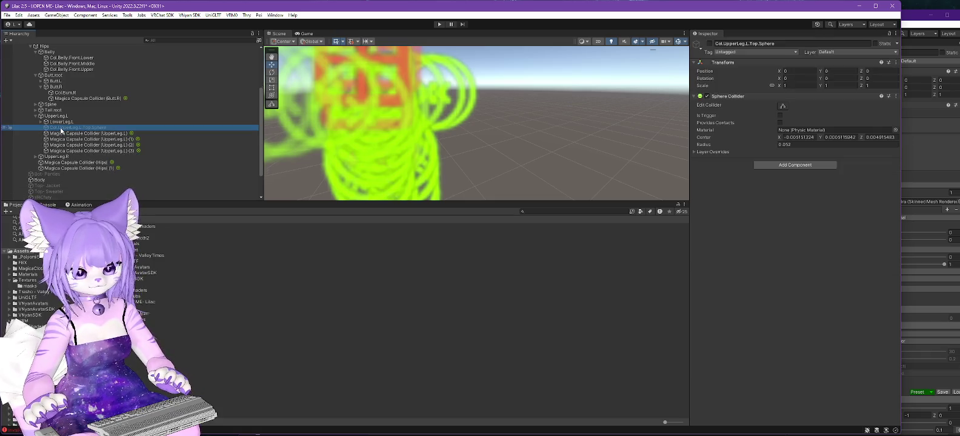
pyautogui.press('Delete')
pyautogui.click(41, 122)
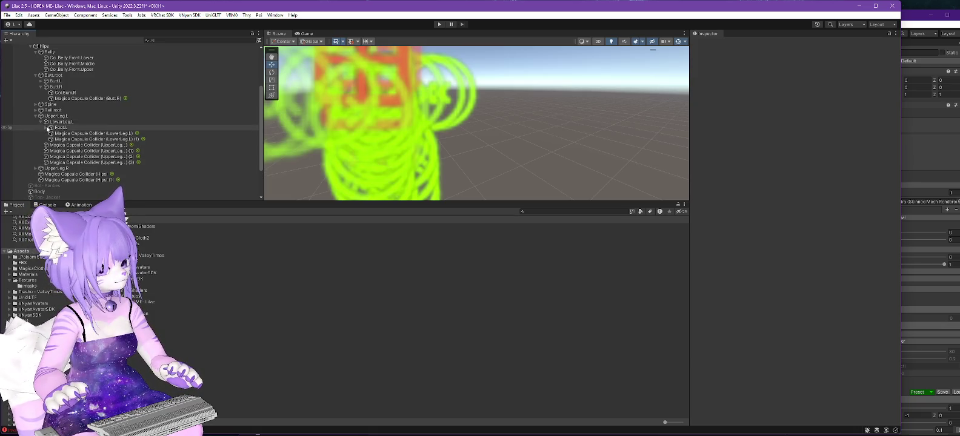
pyautogui.click(46, 128)
pyautogui.click(61, 133)
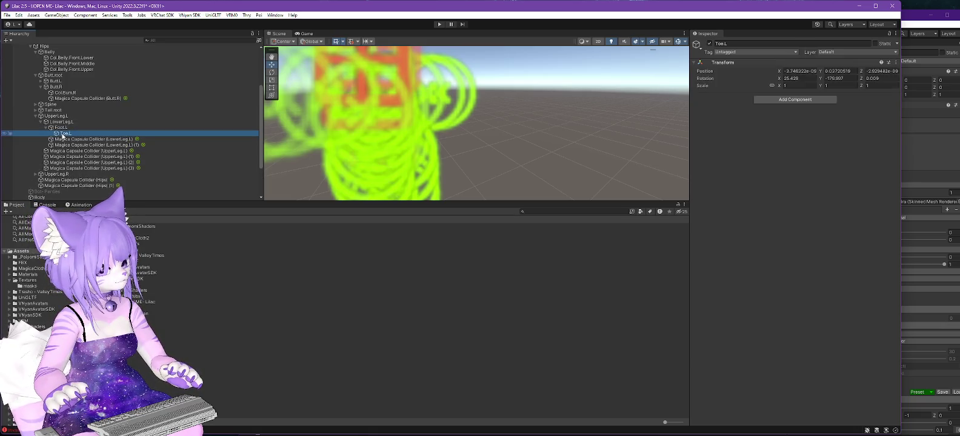
pyautogui.click(35, 115)
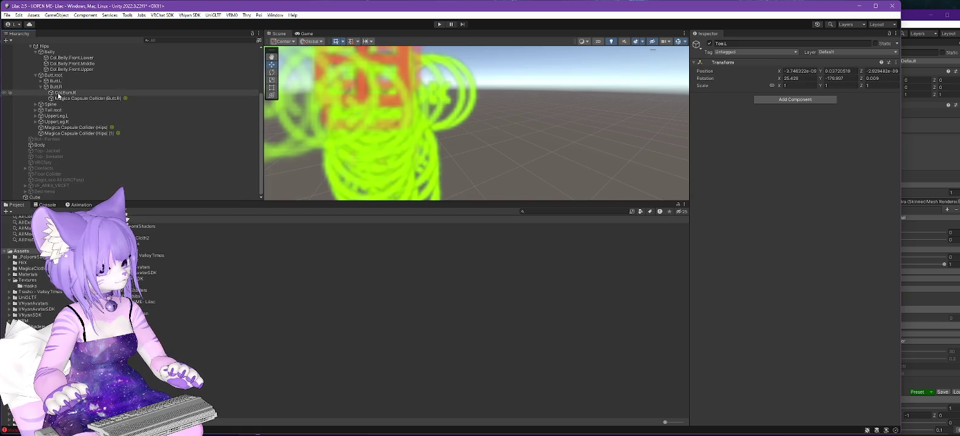
# Delete Col.Bum.R, Col.Bum.L and the old Col.Belly colliders
pyautogui.click(61, 94)
pyautogui.press('Delete')
pyautogui.click(40, 88)
pyautogui.click(60, 93)
pyautogui.press('Delete')
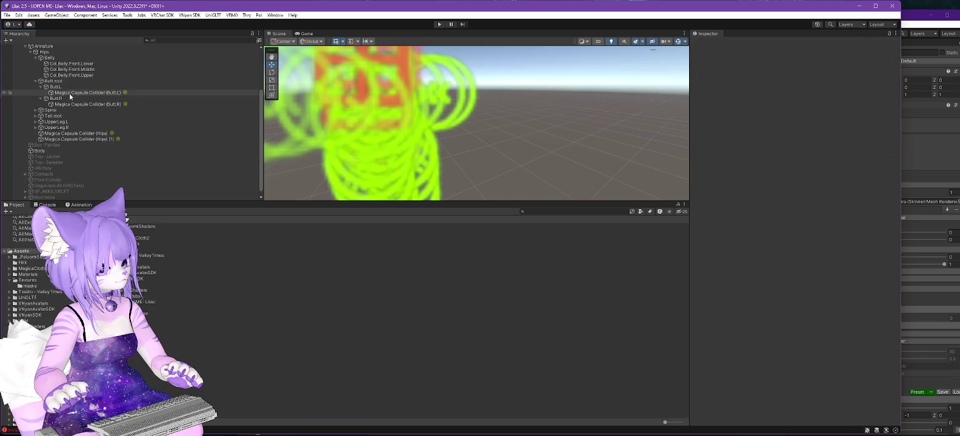
pyautogui.click(61, 75)
pyautogui.press('Delete')
pyautogui.click(61, 69)
pyautogui.press('Delete')
pyautogui.click(61, 70)
pyautogui.press('Delete')
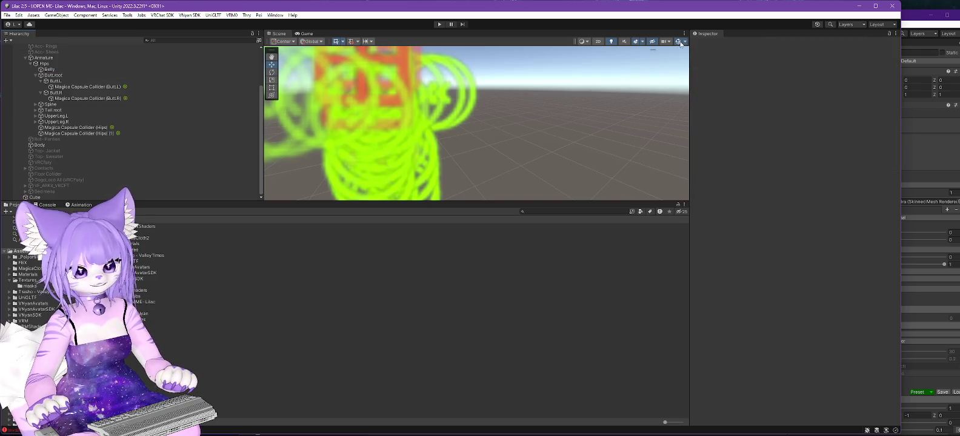
# Turn off 3D Icons in the Scene view Gizmos menu
pyautogui.click(685, 42)
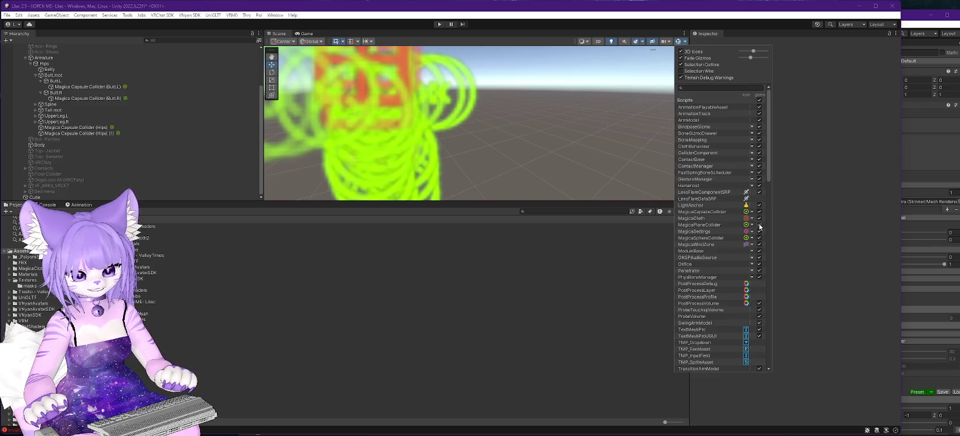
pyautogui.click(680, 52)
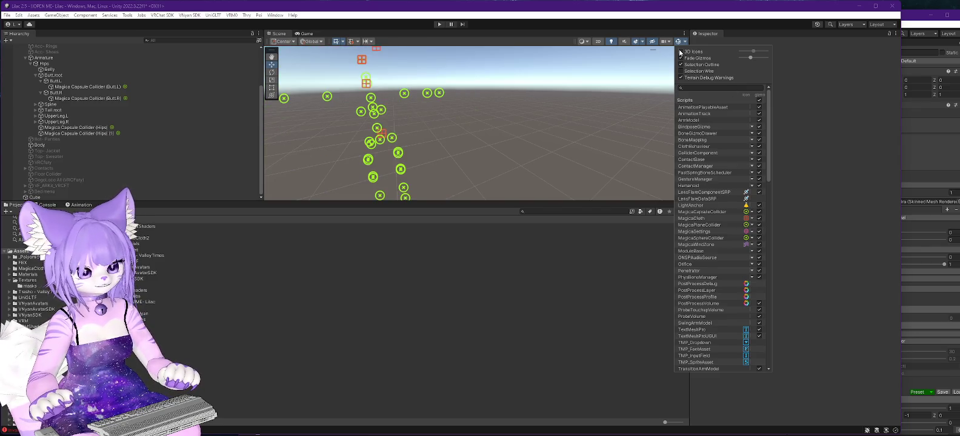
pyautogui.click(680, 52)
pyautogui.click(680, 52)
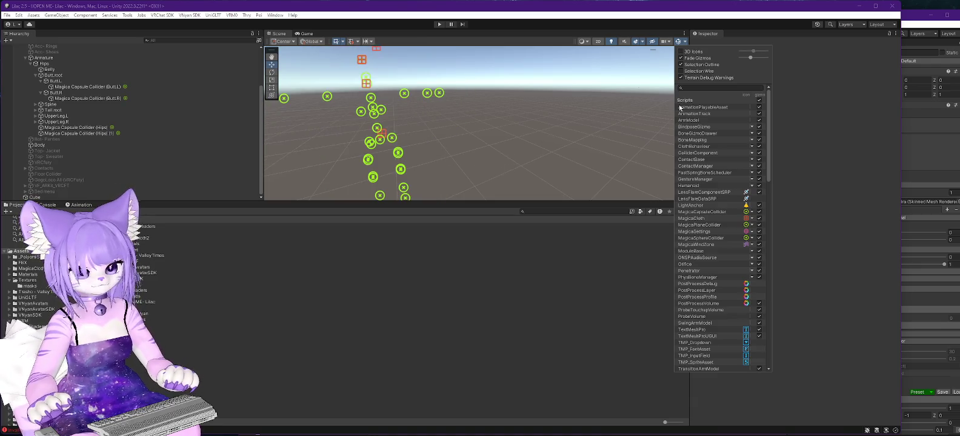